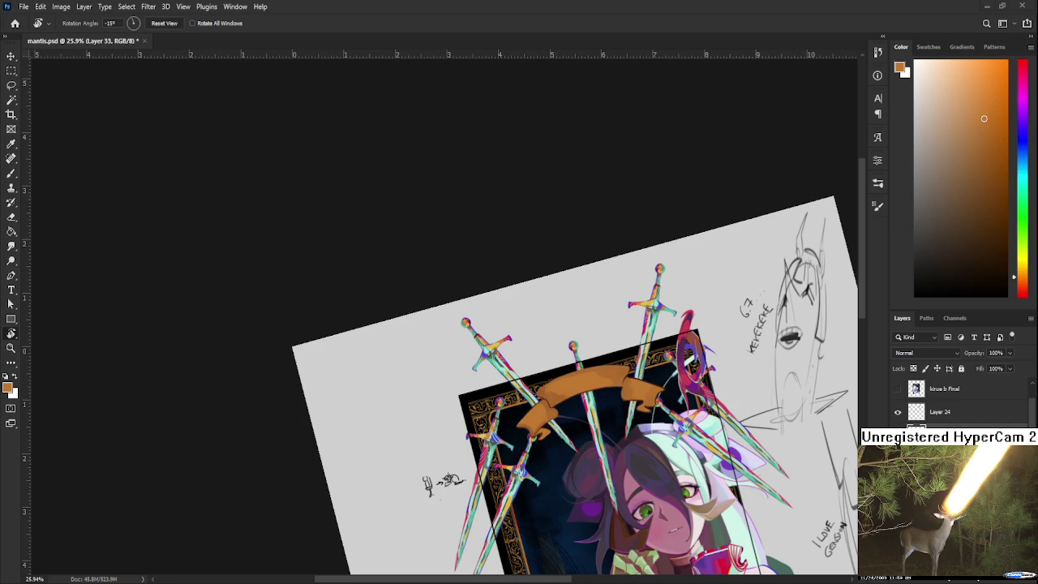
Zoom in on the orange banner and sample several of its orange shades.
scroll(559, 349, "up", 5)
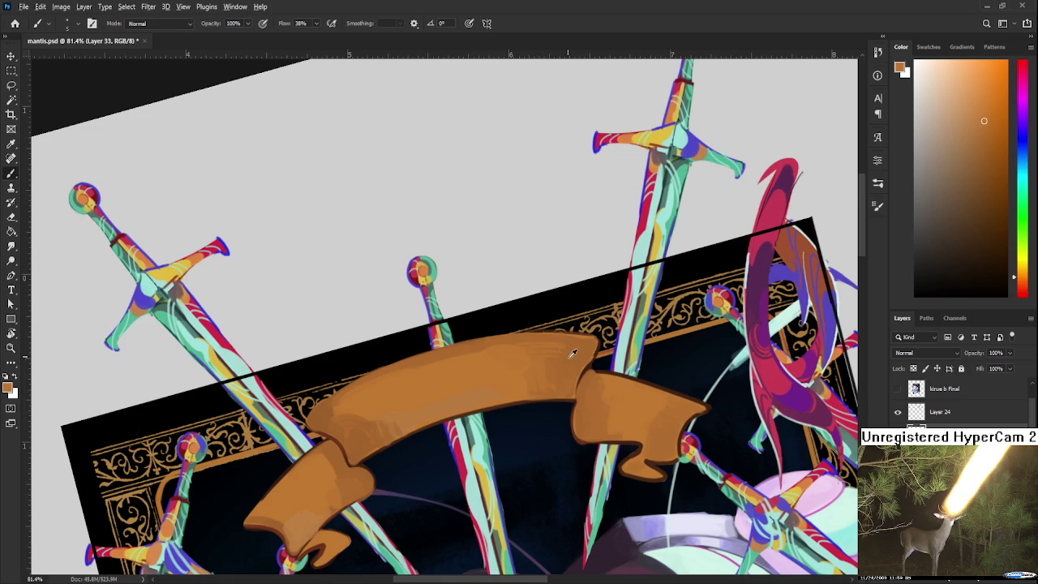
left_click(561, 350, "alt")
left_click(535, 363, "alt")
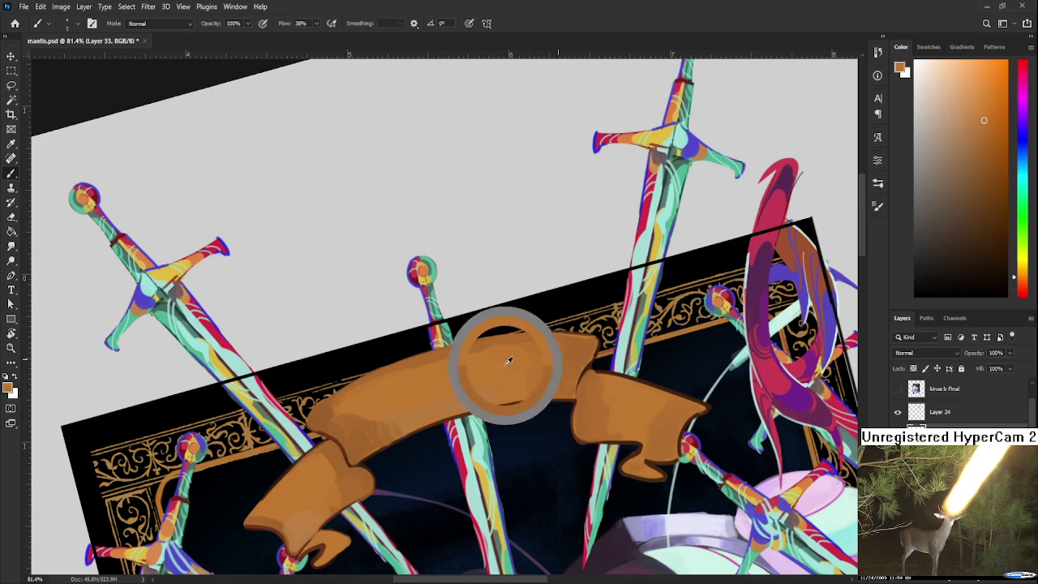
left_click_drag(595, 394, 573, 367)
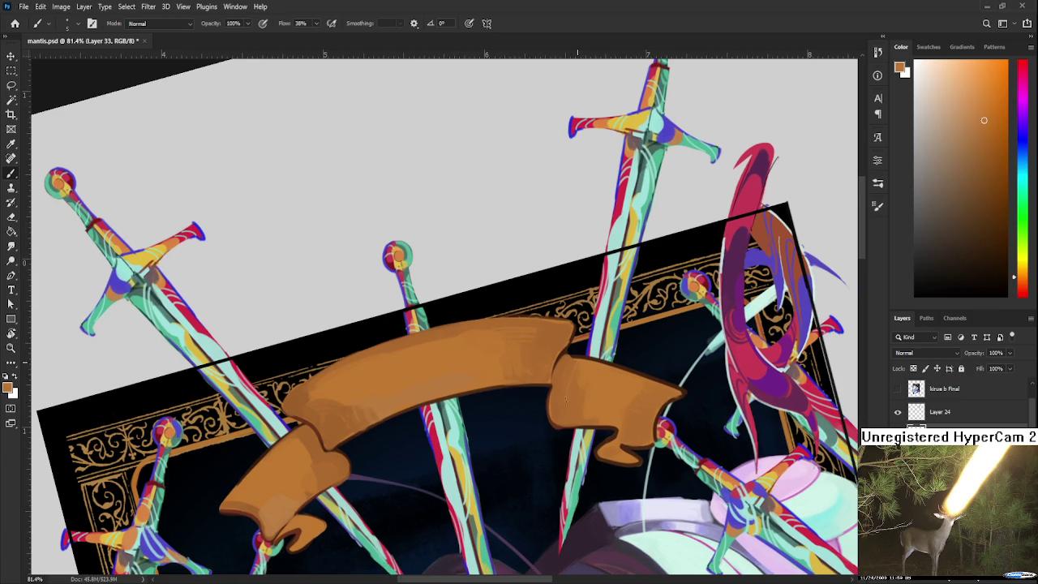
left_click(588, 400, "alt")
left_click(630, 400, "alt")
Pan to the banner's left fold and sample a darker orange there.
scroll(600, 398, "left", 3)
scroll(559, 359, "left", 3)
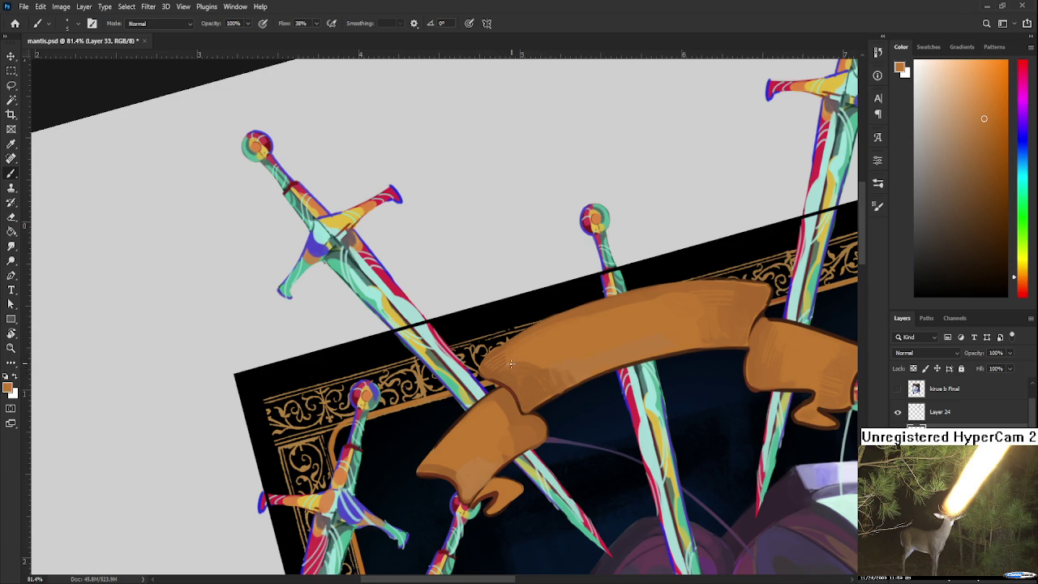
left_click_drag(515, 365, 556, 324)
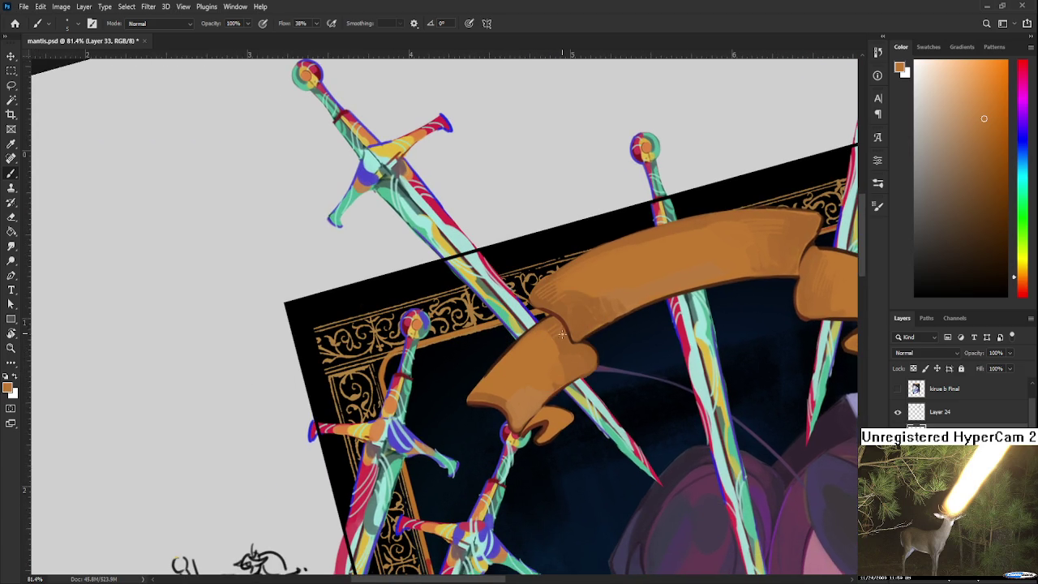
left_click_drag(552, 347, 506, 372)
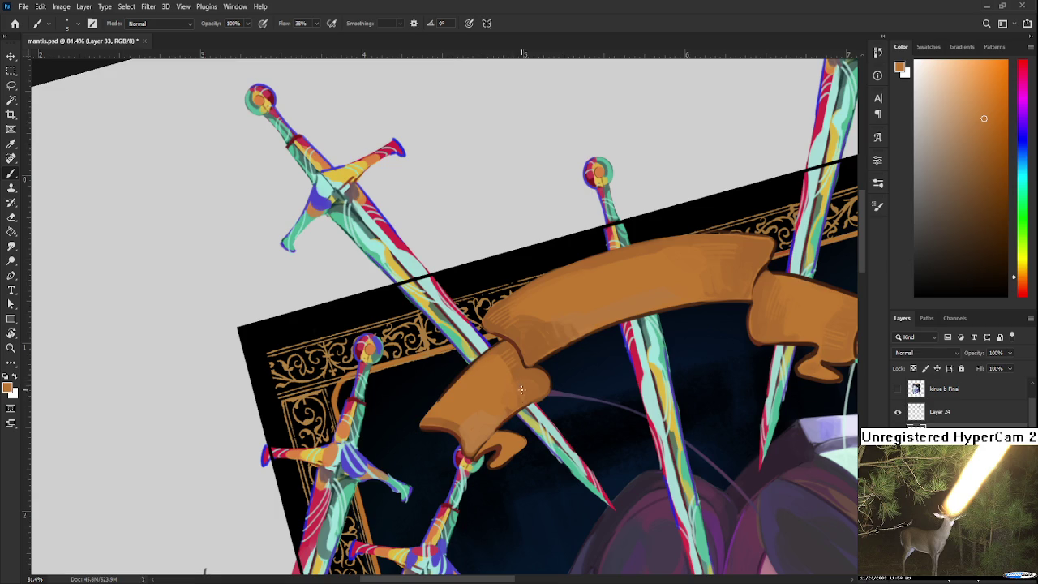
left_click(538, 384, "alt")
Resample darker and lighter oranges from the banner's left end, with the view slightly zoomed out.
left_click(452, 419, "alt")
left_click(470, 413, "alt")
left_click(482, 429, "alt")
scroll(564, 422, "down", 4)
scroll(596, 348, "up", 2)
left_click(600, 357, "alt")
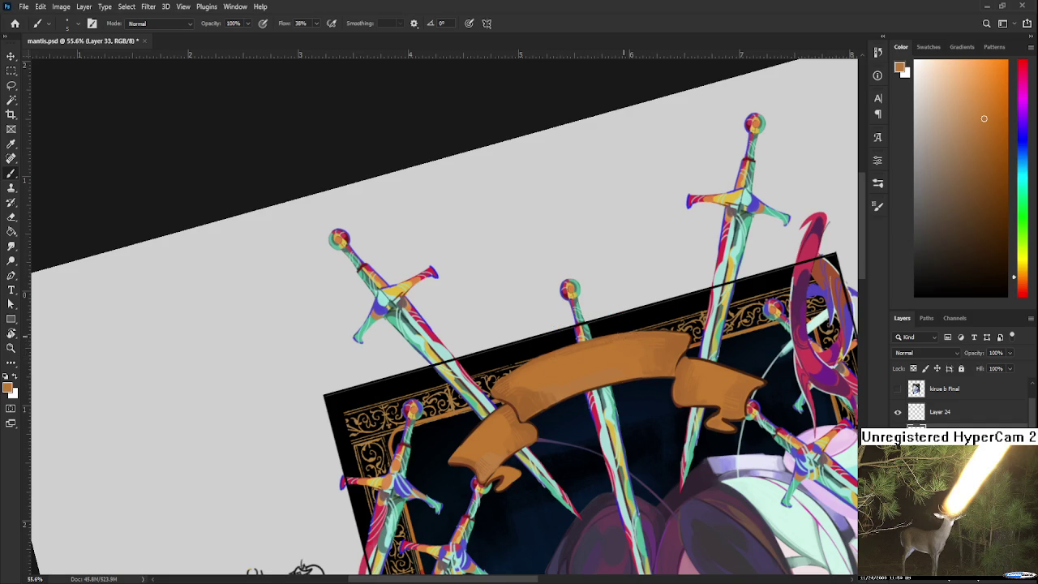
Rotate the canvas back upright and recentre the view on the banner above the frame.
scroll(630, 352, "down", 1)
scroll(631, 351, "down", 5)
key("r")
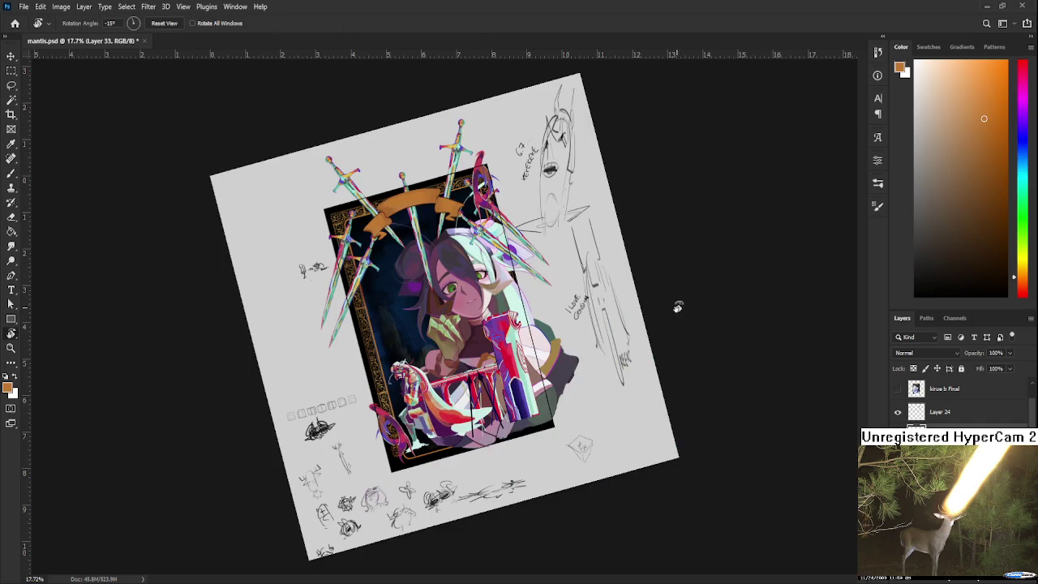
left_click_drag(662, 308, 445, 280)
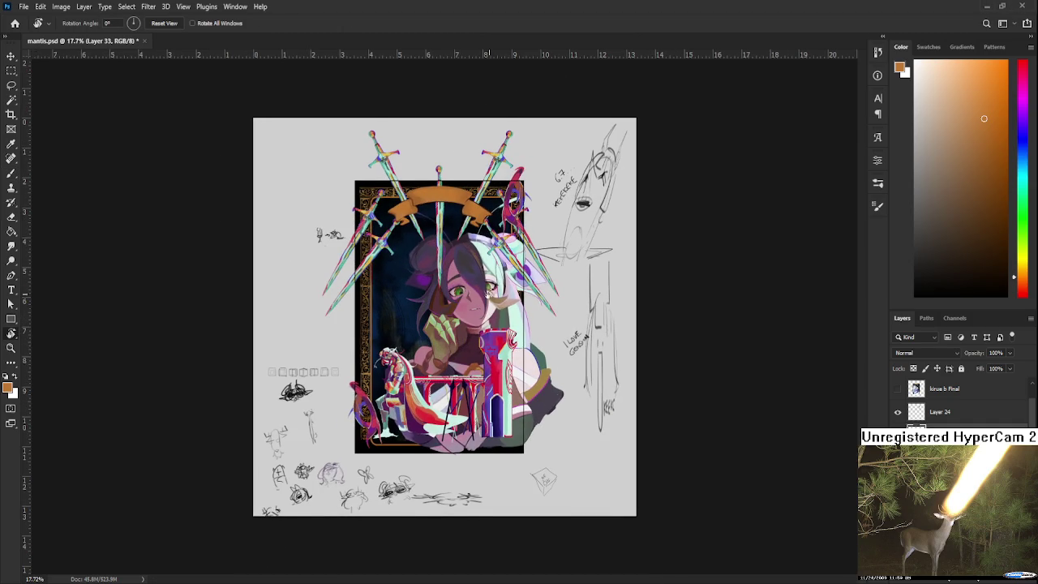
scroll(446, 280, "up", 3)
scroll(478, 282, "up", 2)
left_click_drag(478, 282, 705, 487)
left_click_drag(494, 373, 522, 407)
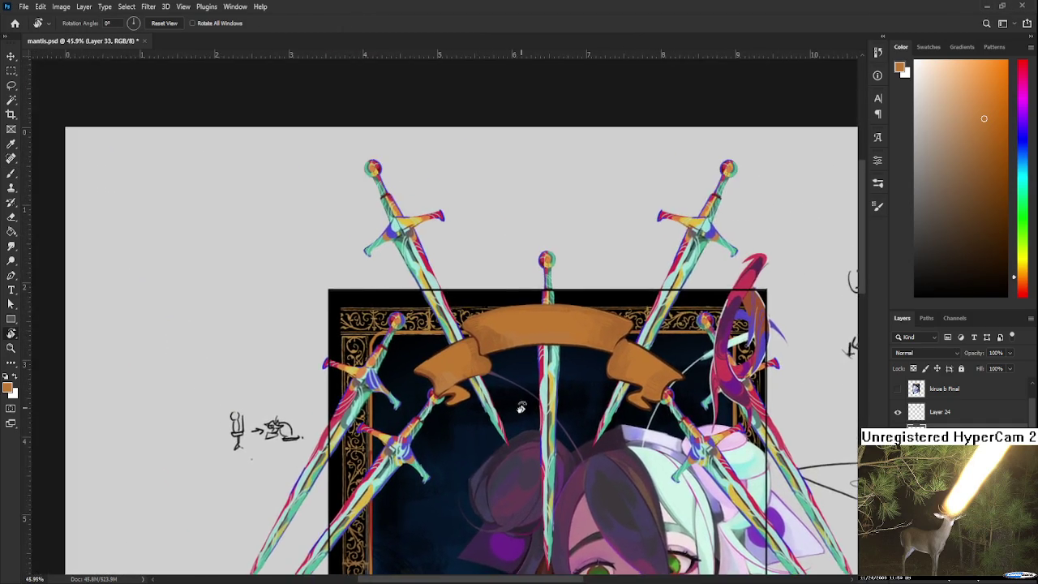
scroll(551, 381, "up", 2)
scroll(606, 386, "up", 2)
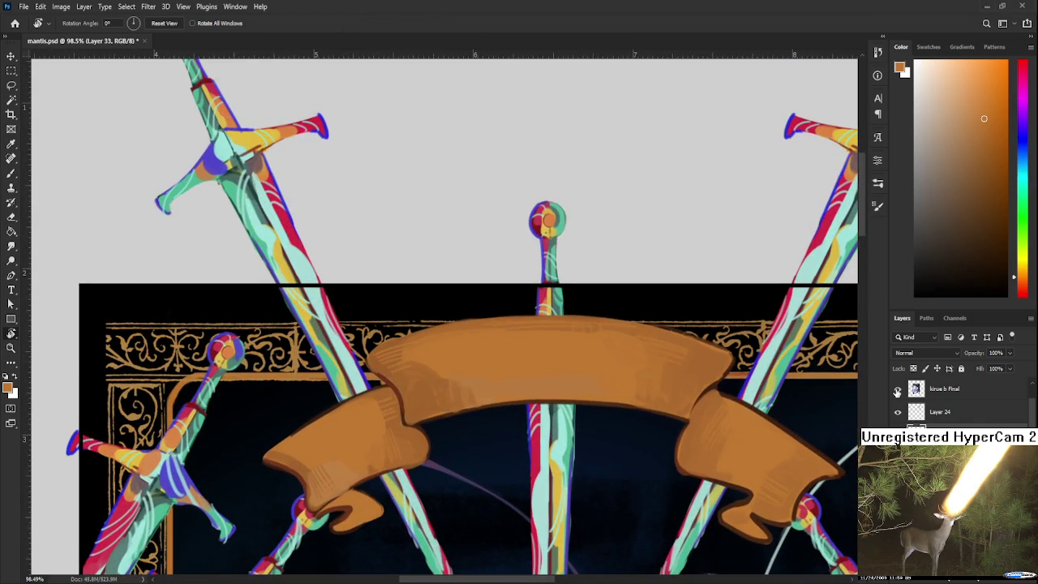
Compare against the kirua b Final layer, hide it, and load a 40 px brush with light orange.
left_click(898, 389)
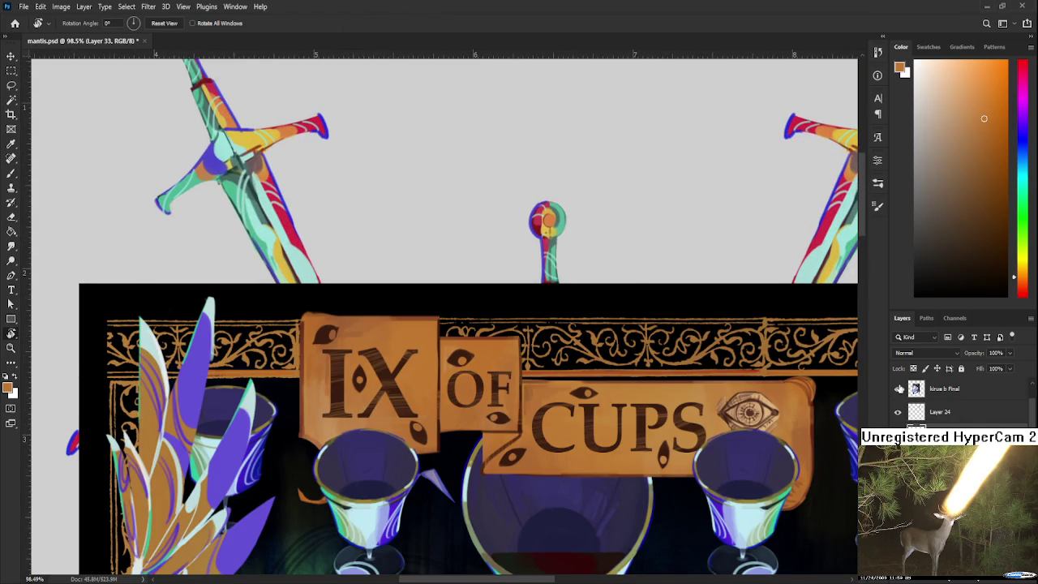
key("b")
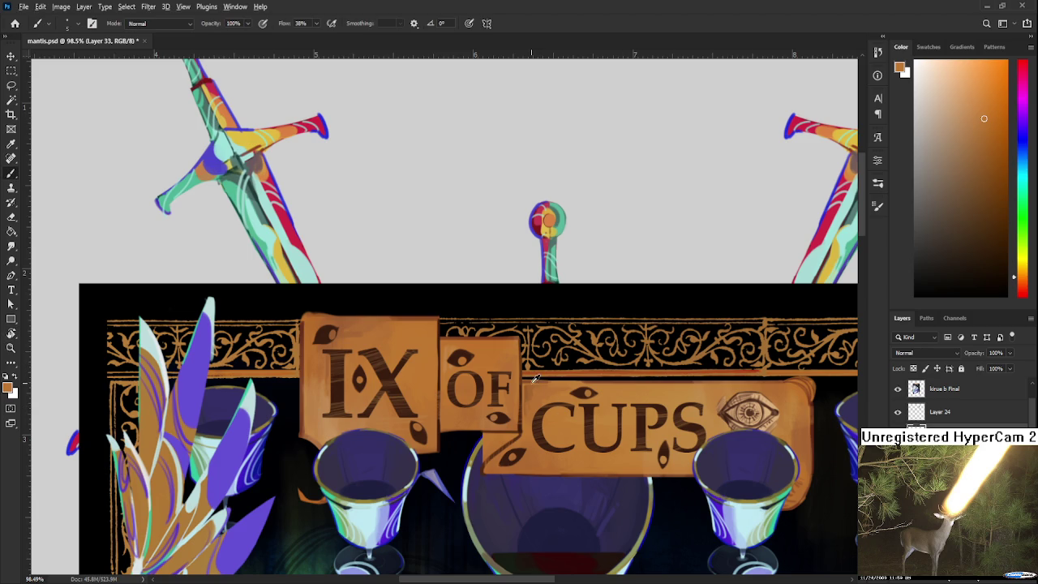
left_click(542, 377, "alt")
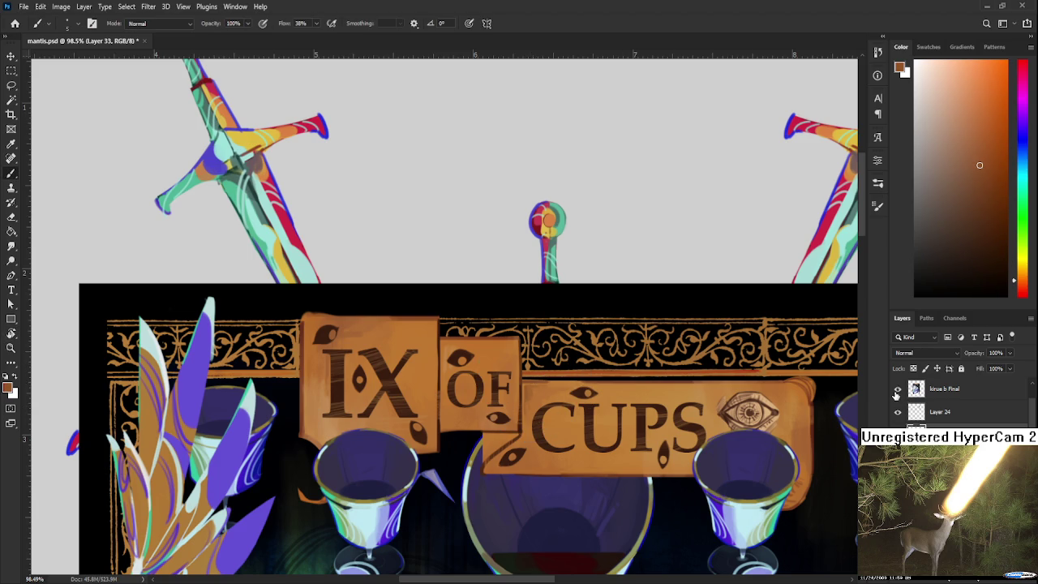
left_click(896, 392)
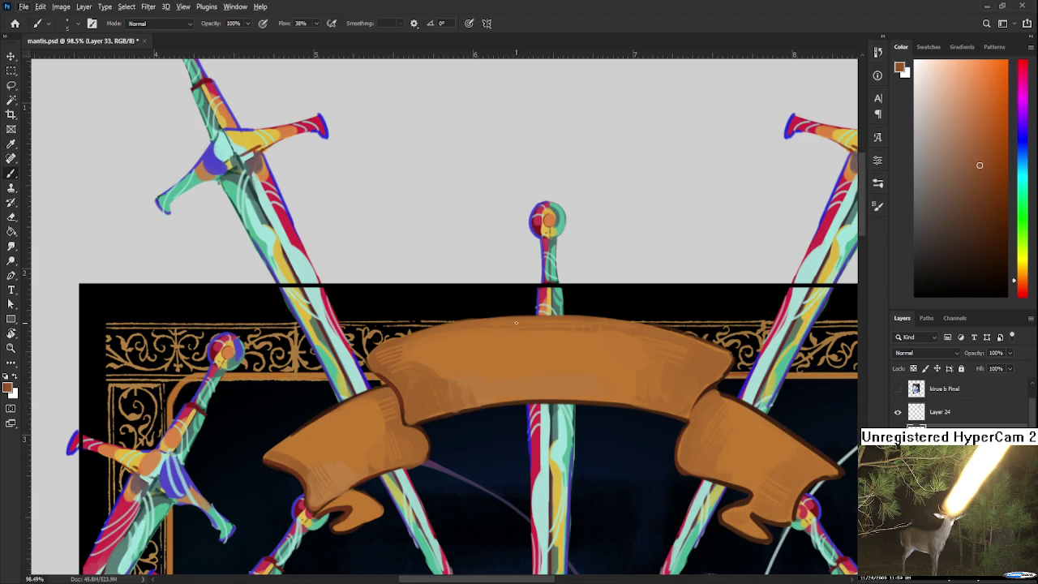
key("bracketright")
key("bracketright")
key("bracketright")
left_click(519, 324, "alt")
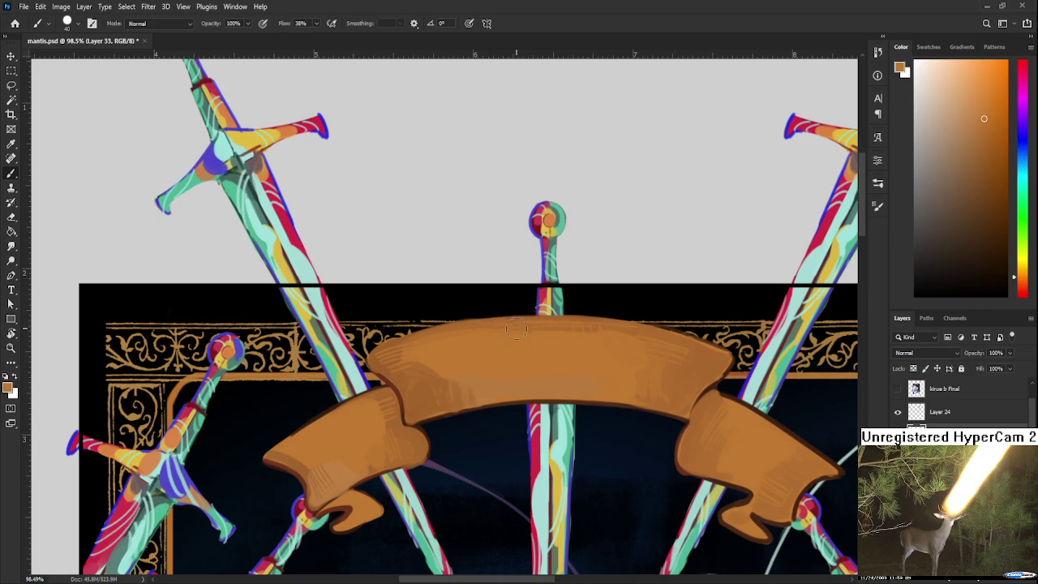
Paint a soft stroke along the banner's top edge and check it against the IX OF CUPS art.
left_click_drag(556, 325, 561, 330)
left_click(897, 388)
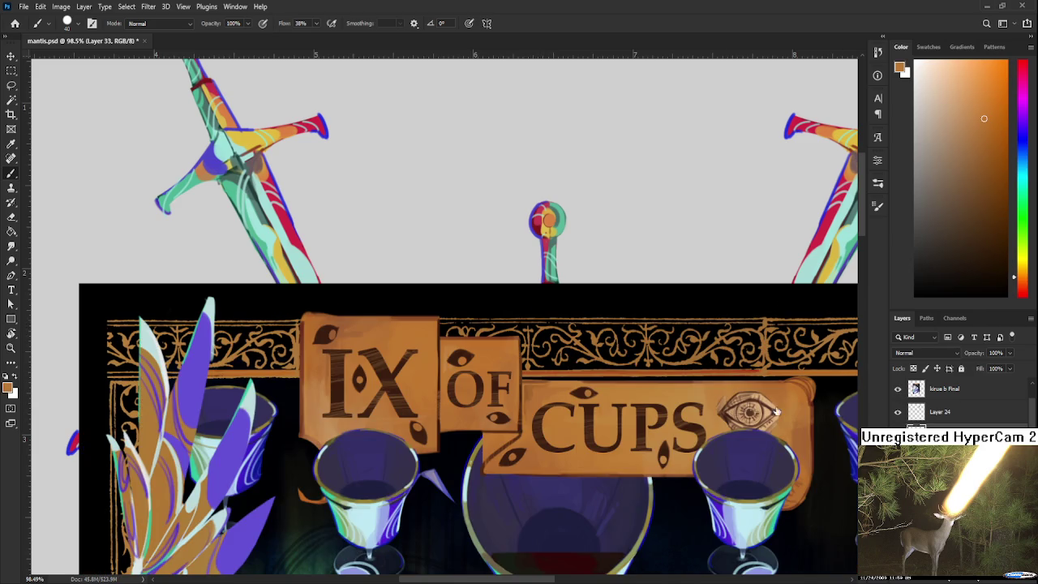
left_click(625, 376, "alt")
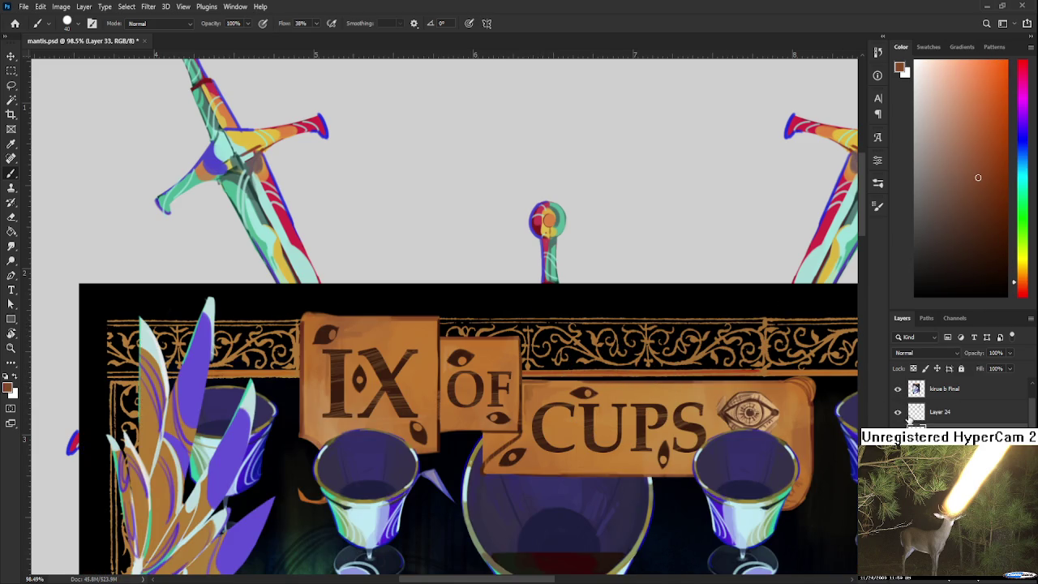
left_click(897, 388)
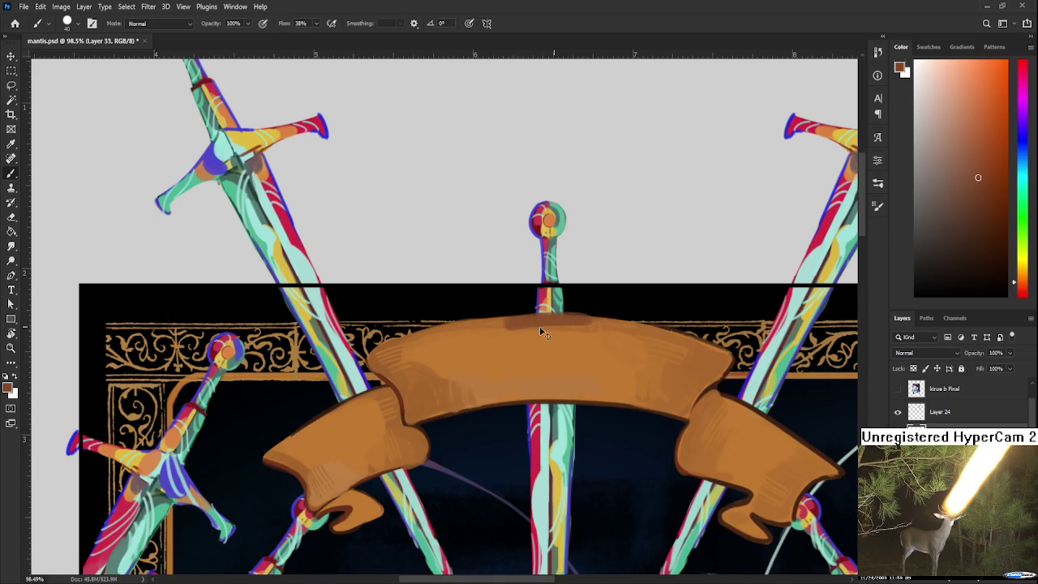
left_click(559, 329, "alt")
left_click_drag(561, 332, 589, 318)
Sample lighter orange and darker brown tones from the banner's lower fold.
scroll(724, 360, "down", 3)
scroll(695, 365, "down", 1)
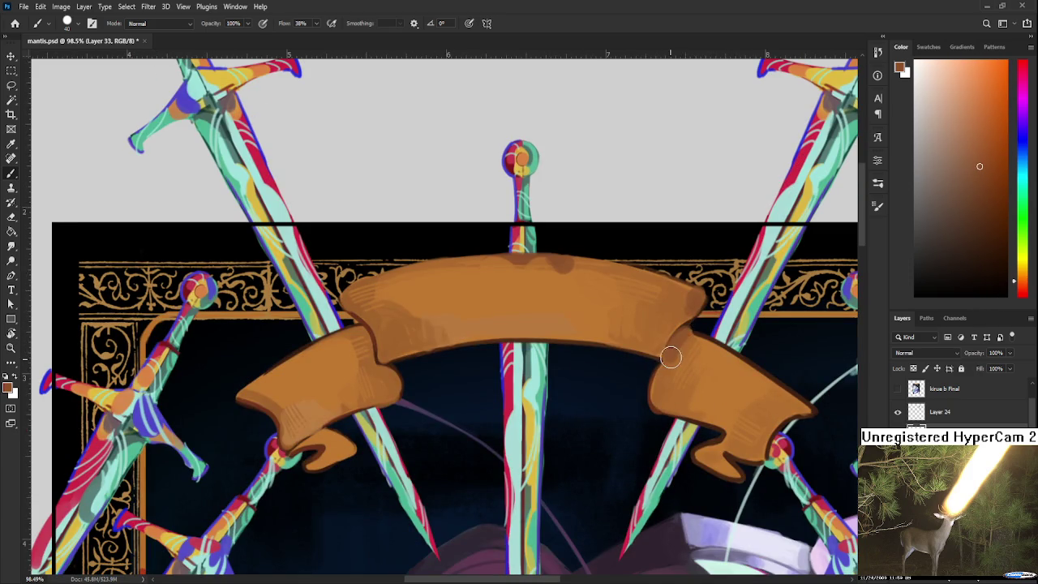
left_click(669, 387, "alt")
left_click(674, 400, "alt")
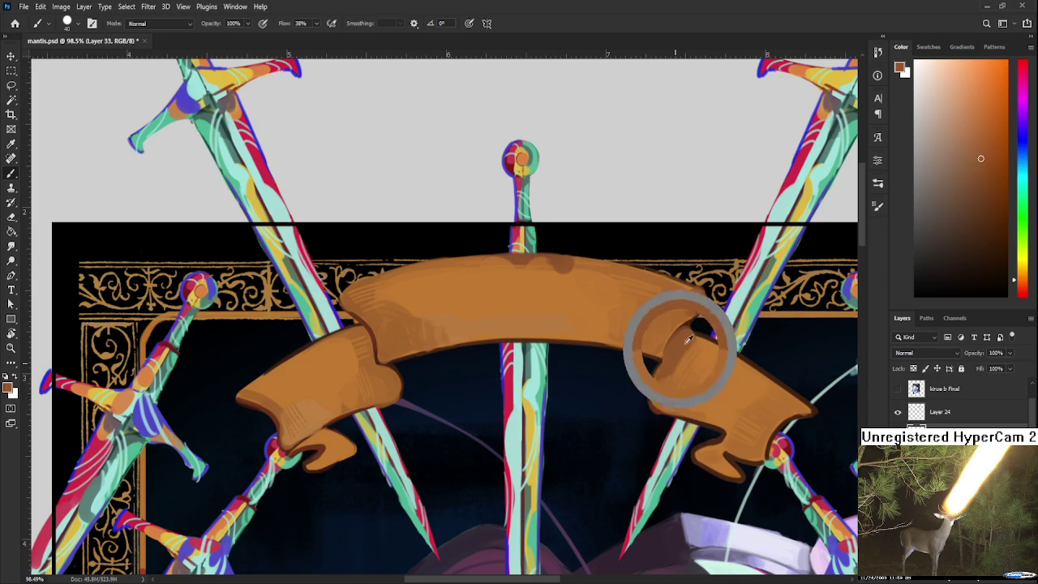
left_click_drag(677, 347, 645, 361)
left_click(689, 458, "alt")
left_click(694, 447, "alt")
left_click(679, 465, "alt")
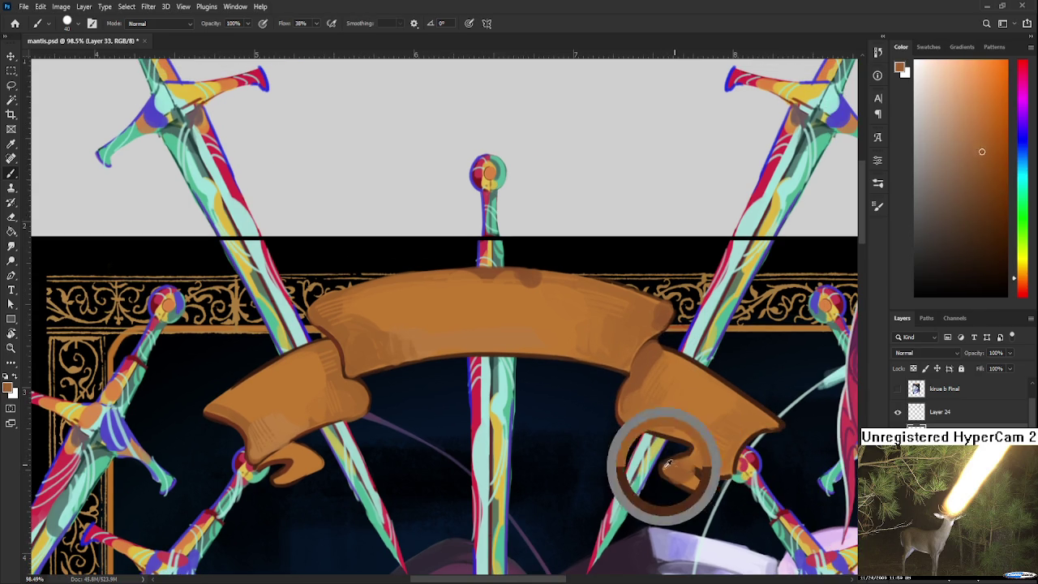
mouse_move(582, 469)
left_mouse_down()
mouse_move(593, 460)
mouse_move(816, 483)
left_mouse_up()
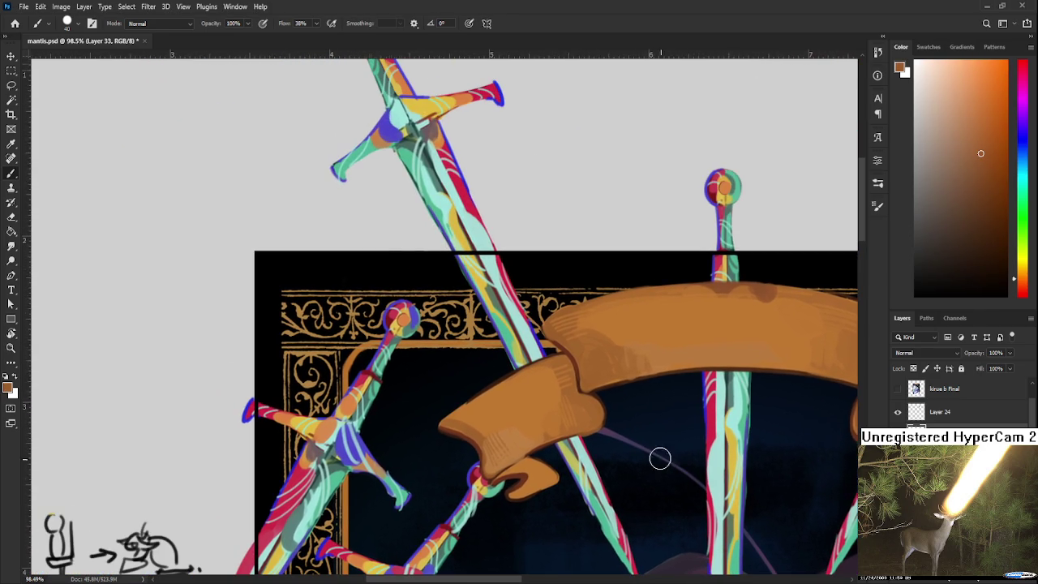
left_click(783, 272, "alt")
Paint orange over the swords crossing the lower fold and shade the left tail curl darker.
left_click_drag(590, 394, 585, 433)
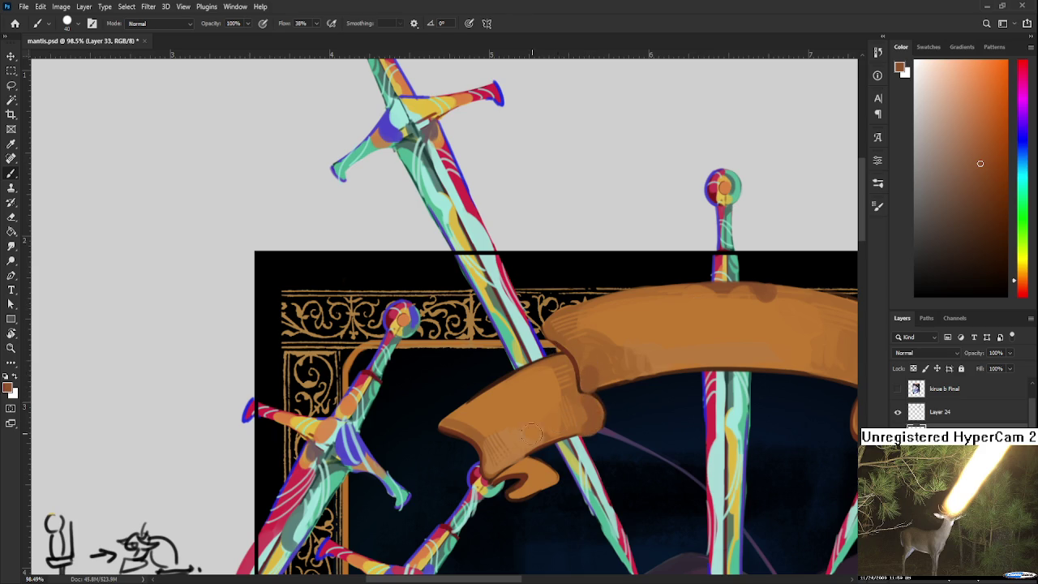
mouse_move(518, 477)
left_mouse_down()
mouse_move(527, 462)
mouse_move(537, 479)
left_mouse_up()
left_click(536, 481, "alt")
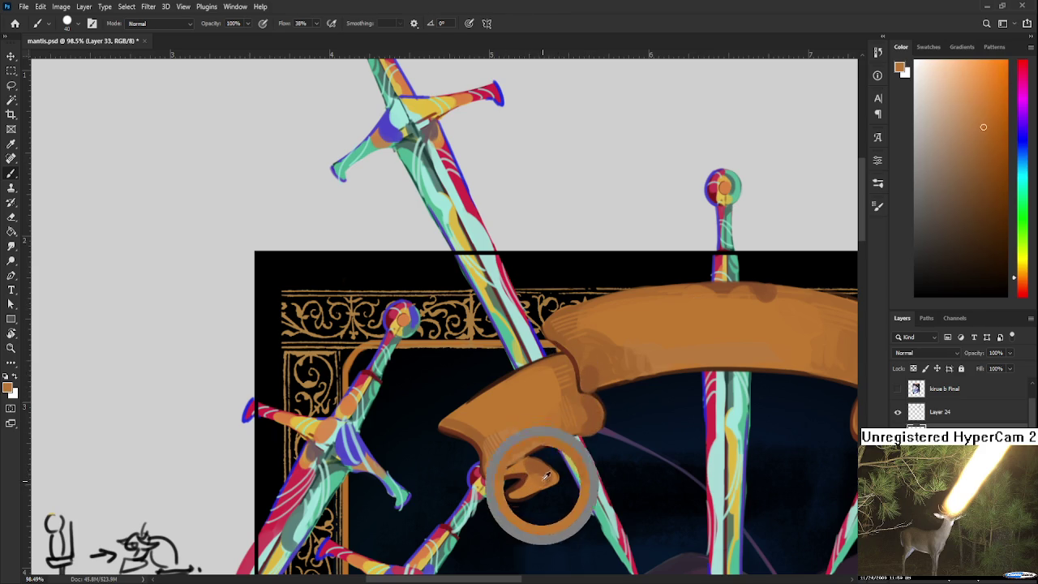
left_click(520, 474, "alt")
key("bracketleft")
key("bracketleft")
key("bracketleft")
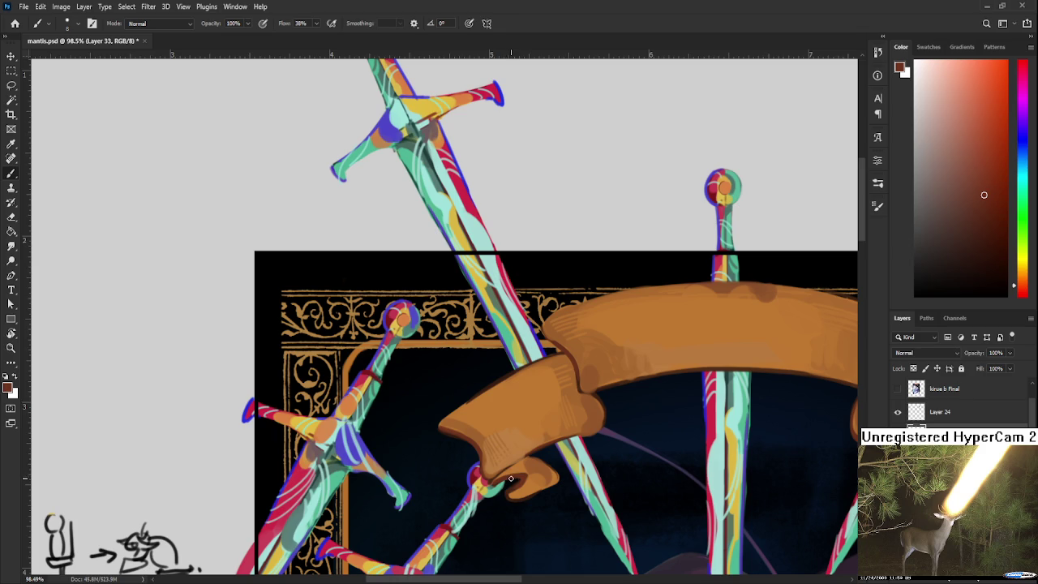
mouse_move(531, 483)
left_mouse_down()
mouse_move(513, 490)
mouse_move(519, 473)
mouse_move(531, 487)
mouse_move(516, 492)
left_mouse_up()
Shade the banner's right tail curl in darker brown, then review the whole banner.
left_click_drag(616, 478, 526, 495)
mouse_move(833, 427)
left_mouse_down()
mouse_move(674, 437)
mouse_move(645, 389)
left_mouse_up()
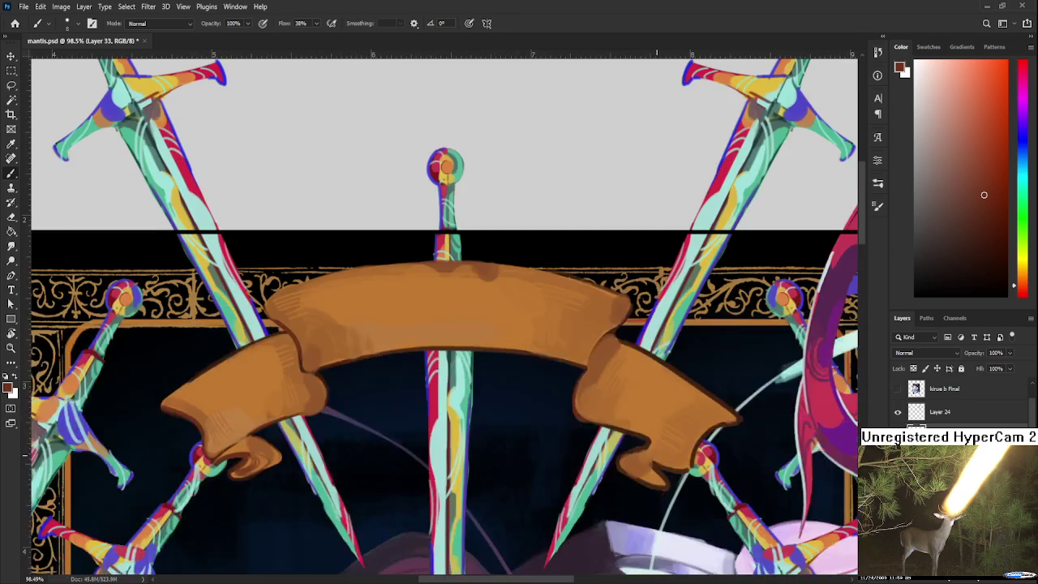
mouse_move(663, 478)
left_mouse_down()
mouse_move(635, 464)
mouse_move(665, 485)
mouse_move(650, 470)
mouse_move(665, 463)
left_mouse_up()
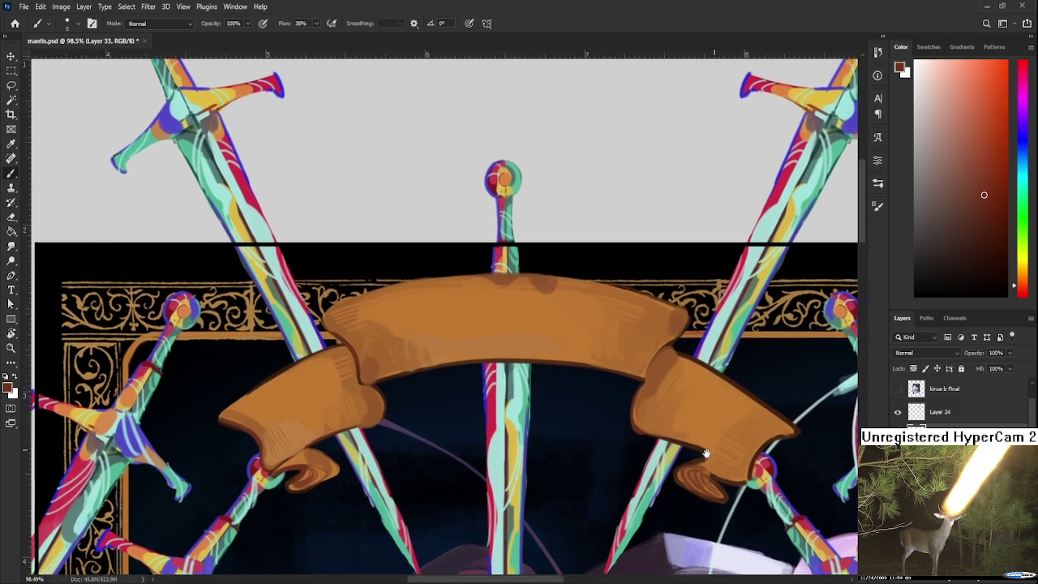
left_click_drag(605, 355, 694, 393)
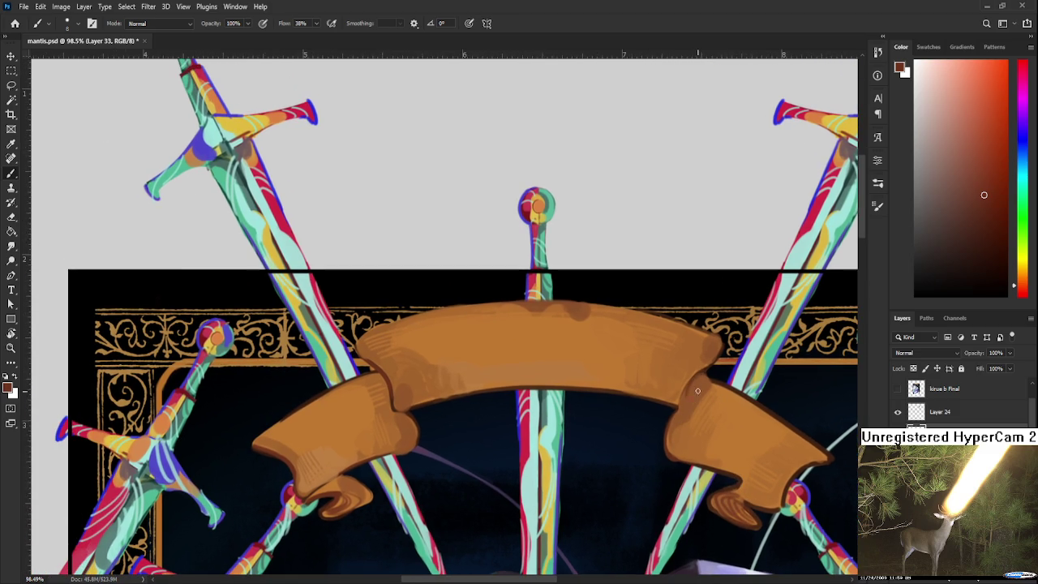
left_click_drag(390, 419, 489, 386)
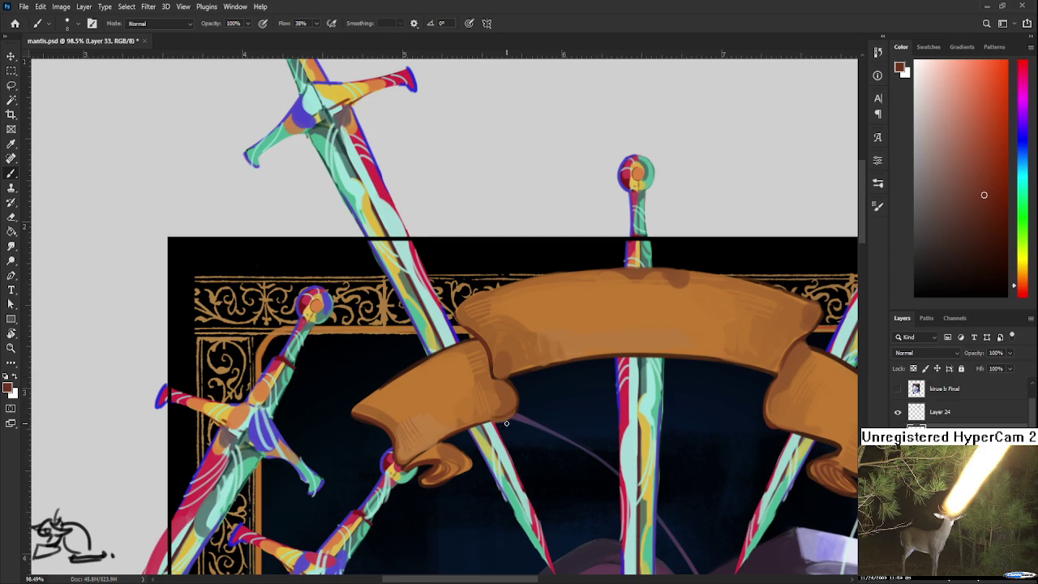
Switch to the Eraser and adjust the zoom on the banner's left half.
key("e")
scroll(548, 412, "down", 3)
scroll(565, 410, "down", 3)
scroll(598, 392, "up", 2)
scroll(600, 392, "down", 2)
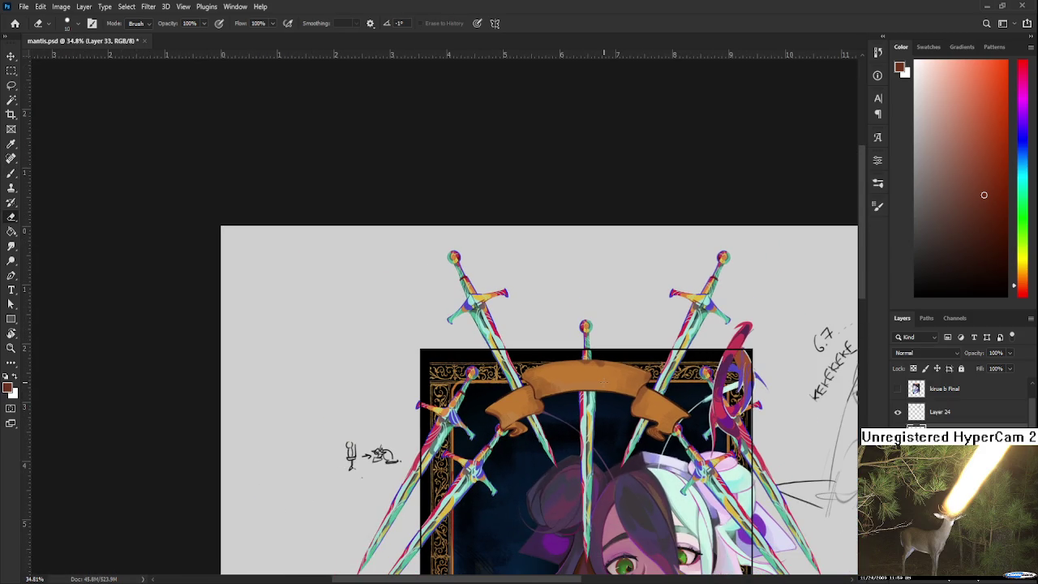
scroll(603, 383, "up", 2)
scroll(603, 384, "up", 1)
scroll(603, 384, "up", 1)
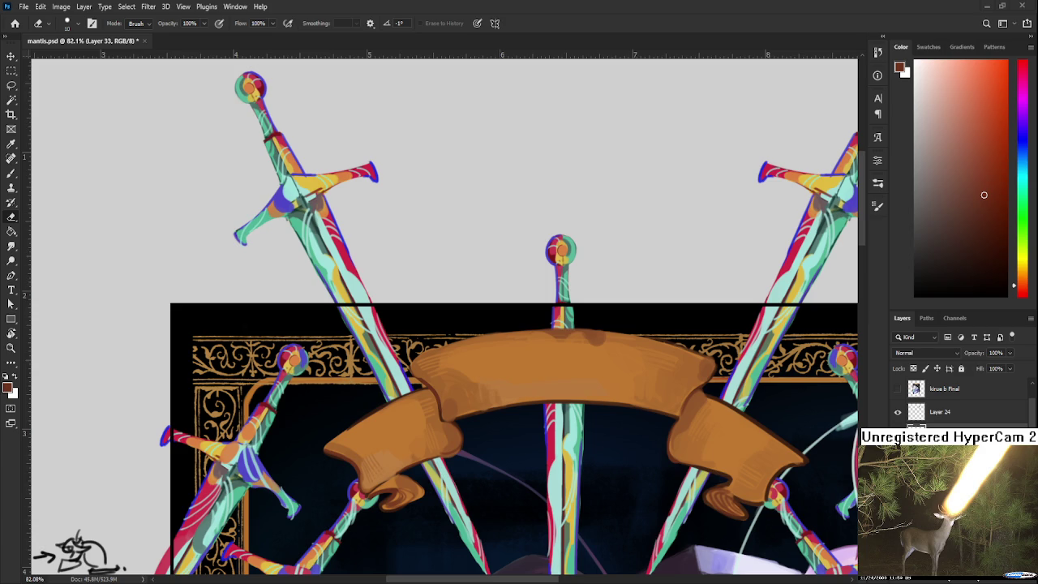
Sample the banner's brown and paint two darker shading strokes along its fold.
scroll(433, 403, "up", 1)
scroll(434, 397, "up", 1)
key("b")
left_click(438, 392, "alt")
left_click_drag(439, 393, 432, 420)
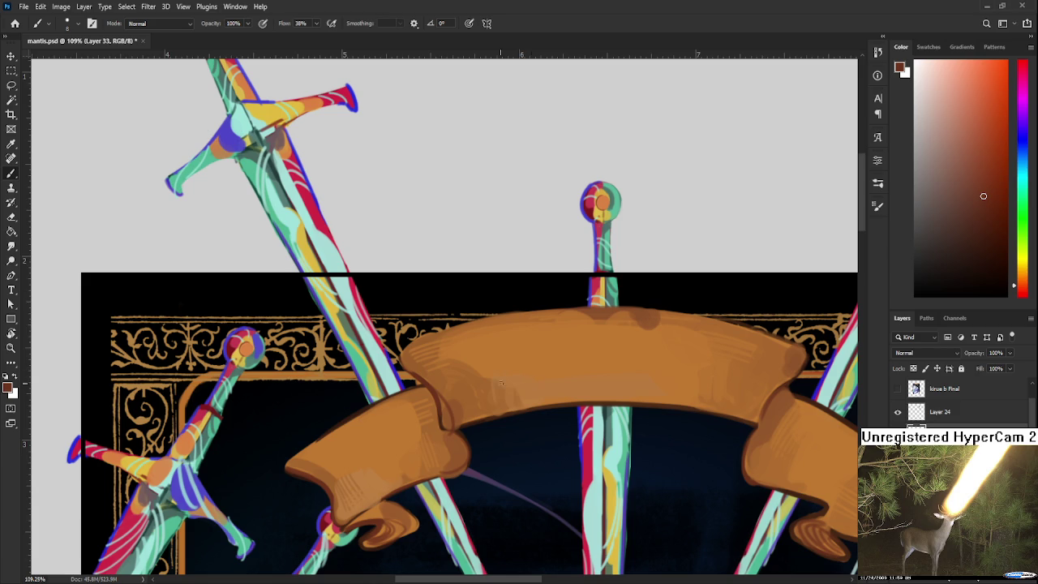
left_click(446, 396, "alt")
left_click_drag(446, 420, 434, 395)
Centre the composition and sample lighter and darker browns from the banner.
left_click(454, 405, "alt")
left_click(451, 435, "alt")
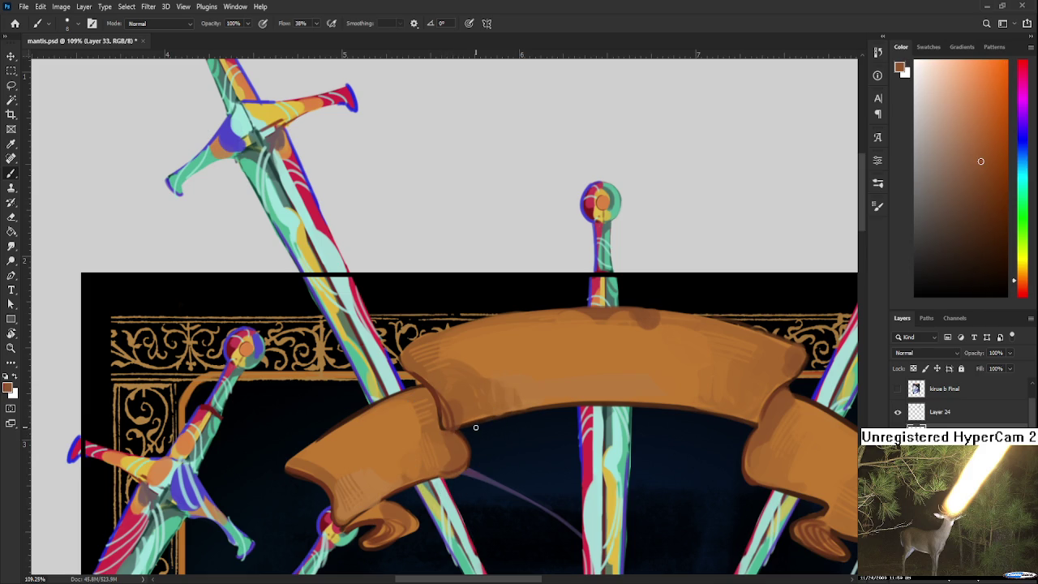
scroll(475, 427, "down", 3)
scroll(502, 430, "down", 2)
scroll(552, 430, "down", 1)
scroll(578, 432, "up", 2)
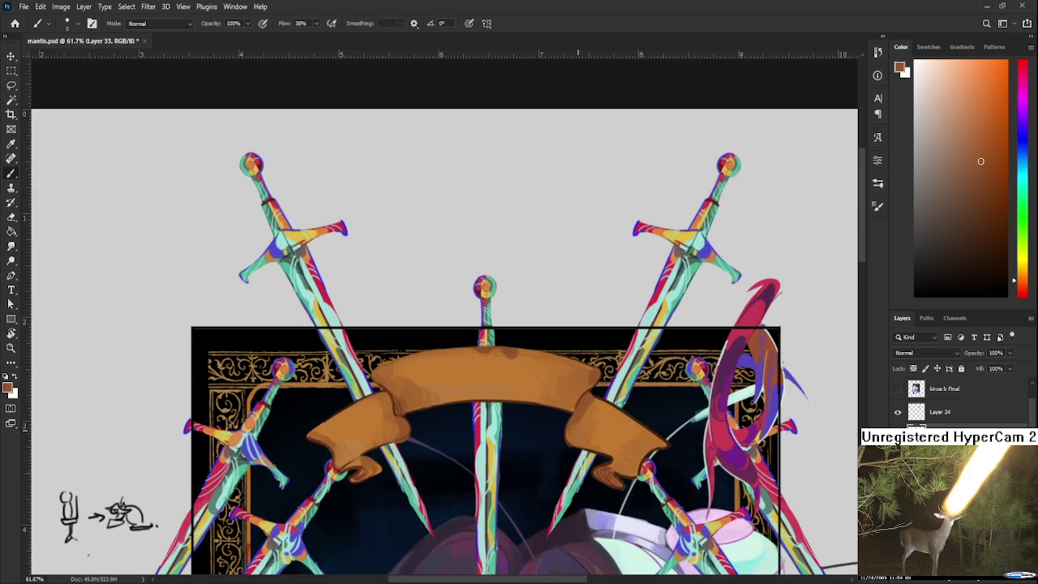
left_click_drag(576, 431, 590, 326)
left_click(563, 331, "alt")
left_click(565, 329, "alt")
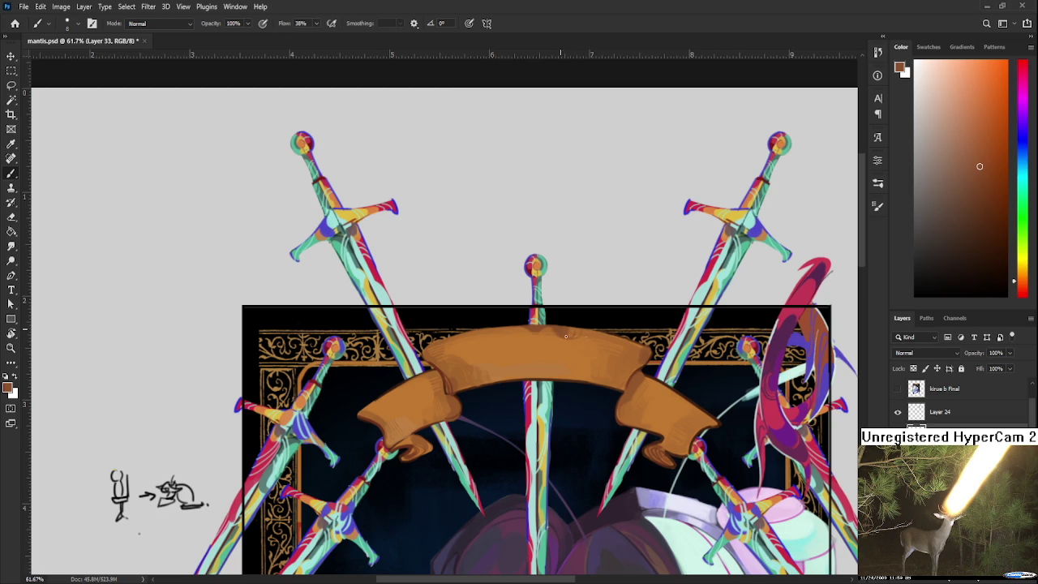
scroll(579, 324, "up", 3)
scroll(579, 324, "up", 3)
Save the document and bring the top of the card into view.
key("ctrl+s")
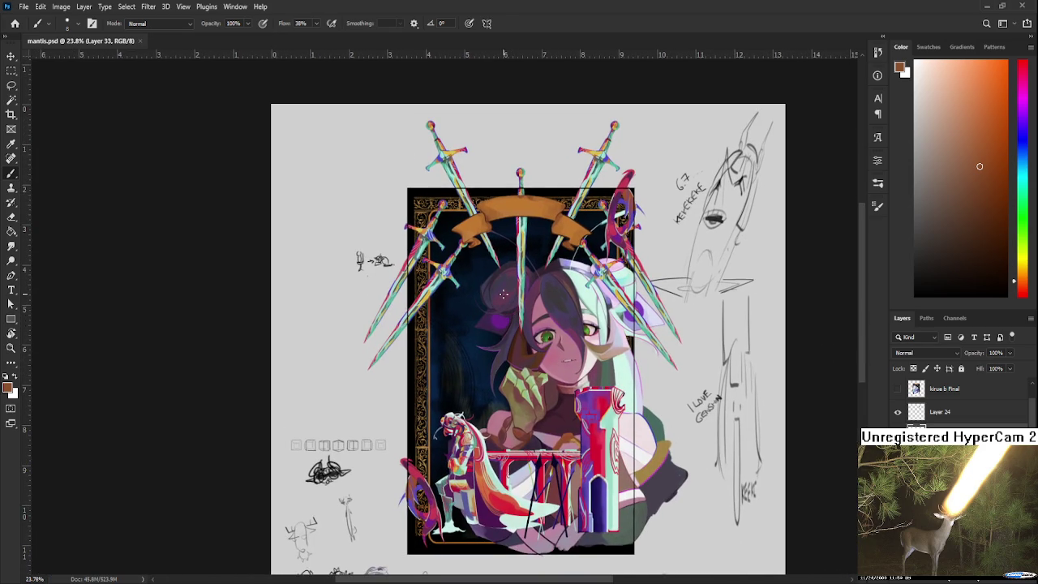
scroll(503, 294, "up", 1)
scroll(504, 304, "up", 1)
scroll(506, 316, "up", 1)
scroll(509, 336, "up", 1)
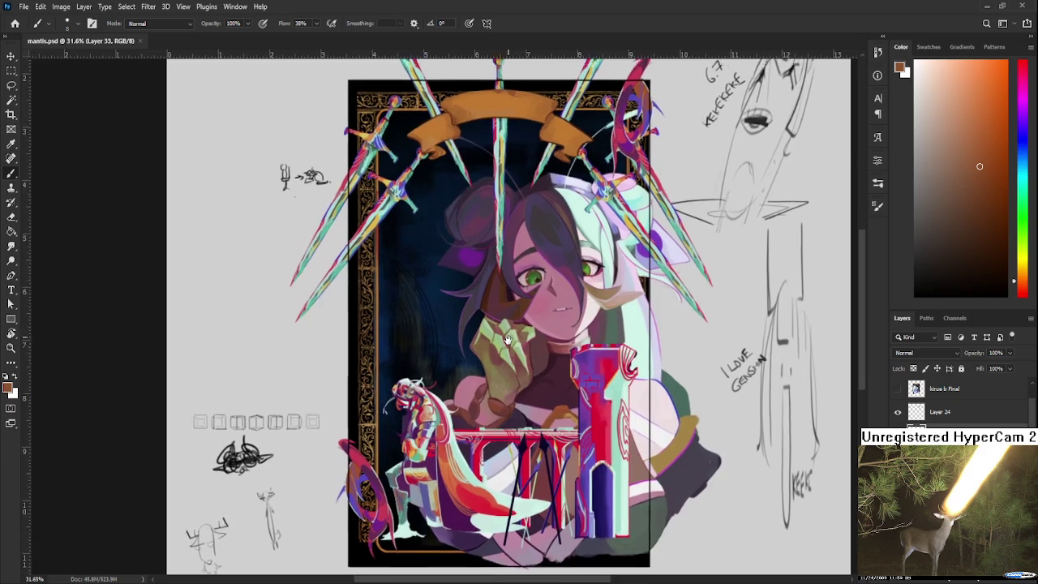
left_click_drag(506, 334, 500, 397)
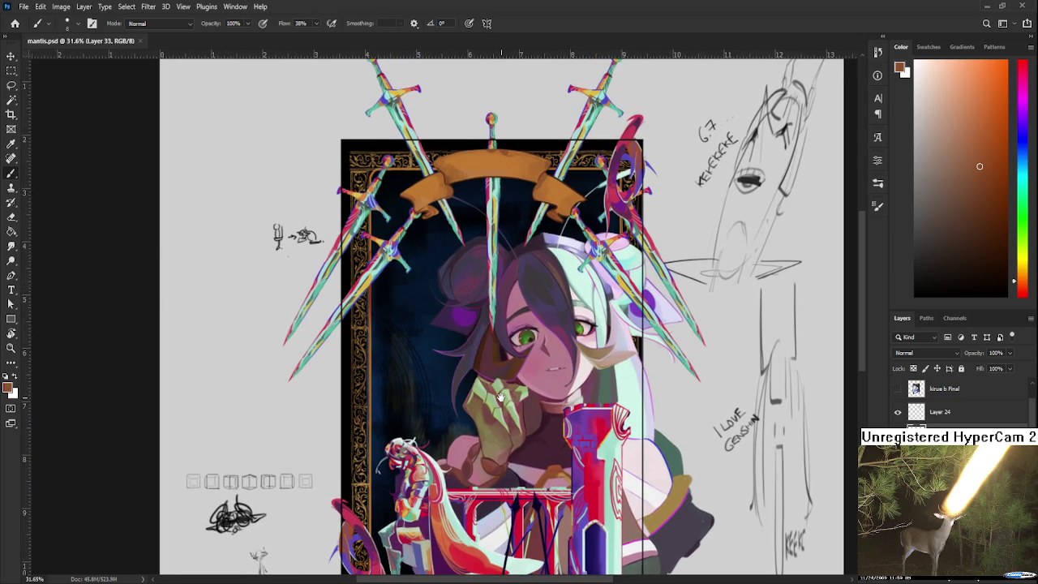
scroll(500, 397, "up", 2)
scroll(490, 341, "up", 3)
scroll(476, 270, "up", 3)
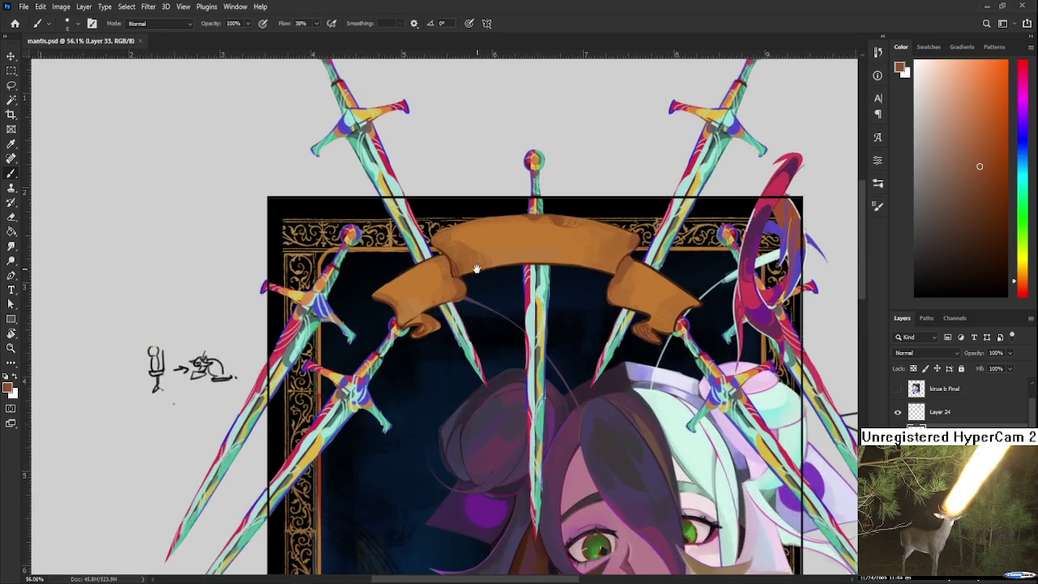
scroll(477, 270, "up", 2)
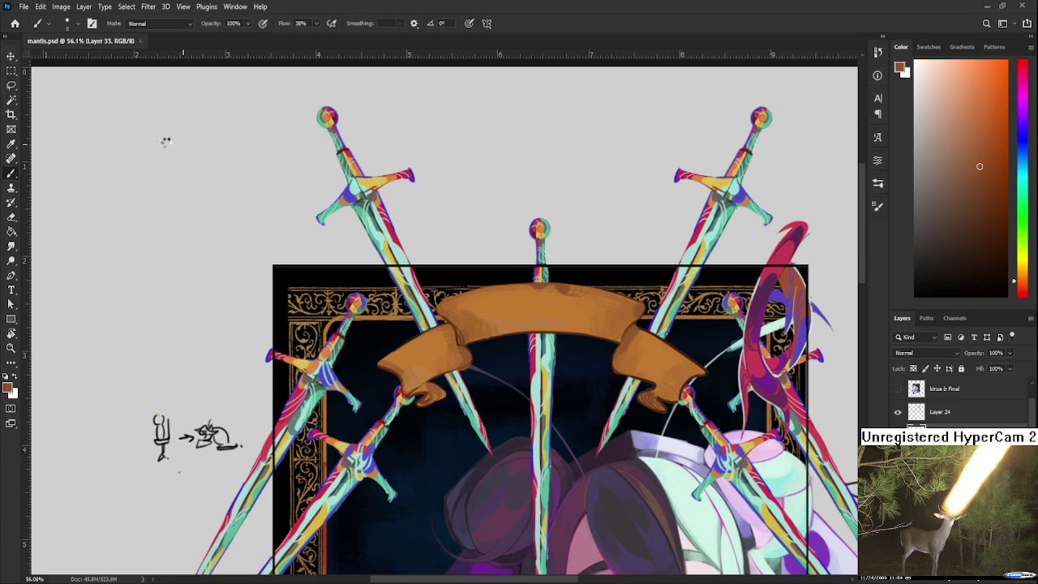
Add a title text box above the card in Microsoft Himalaya reading 'VII OF SWORDS'.
key("t")
left_click_drag(95, 104, 445, 229)
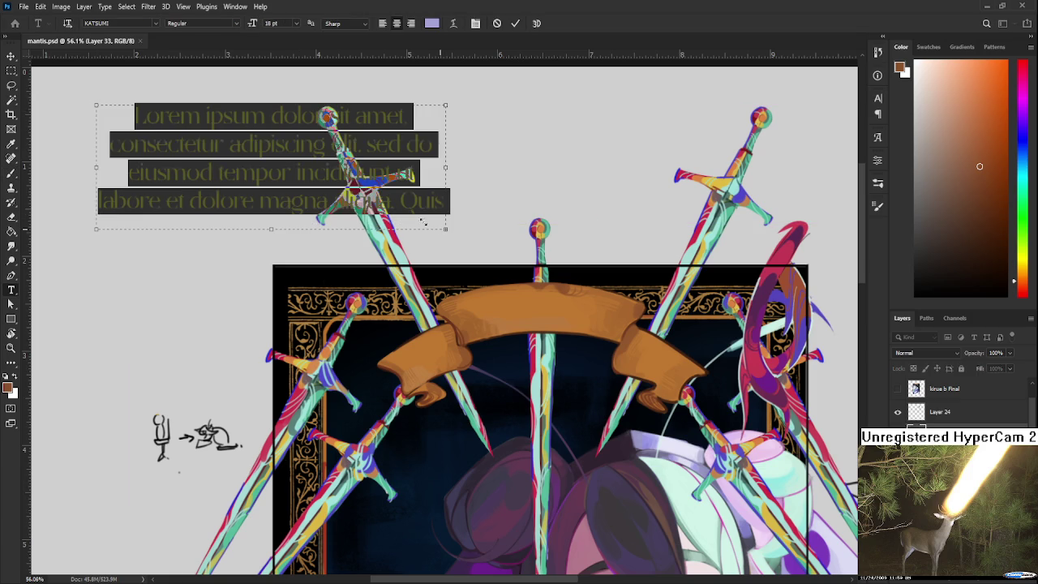
left_click(157, 26)
type("Arial")
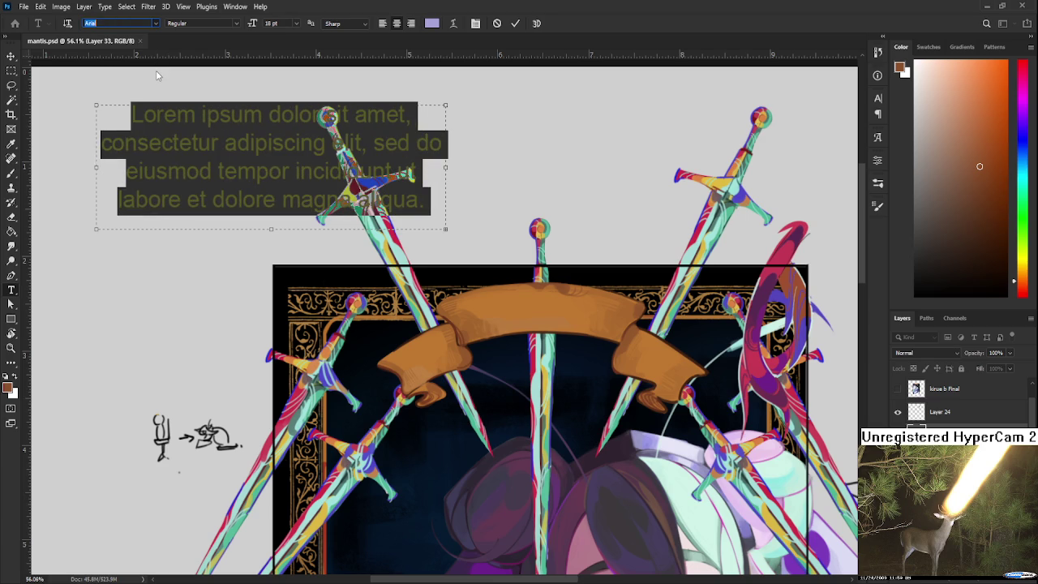
type("Microsoft Himalaya")
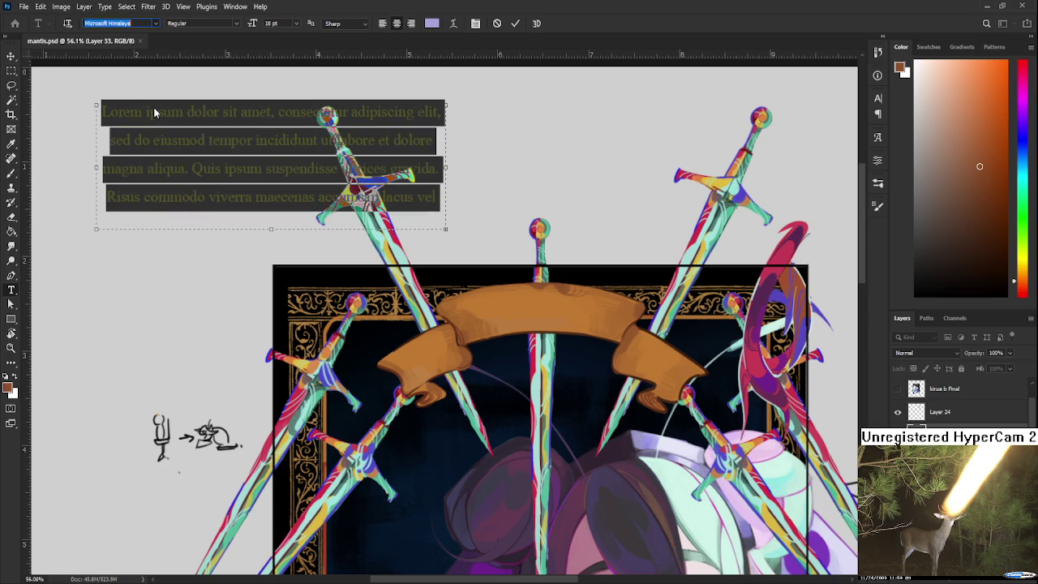
key("Down")
key("Up")
key("Return")
key("BackSpace")
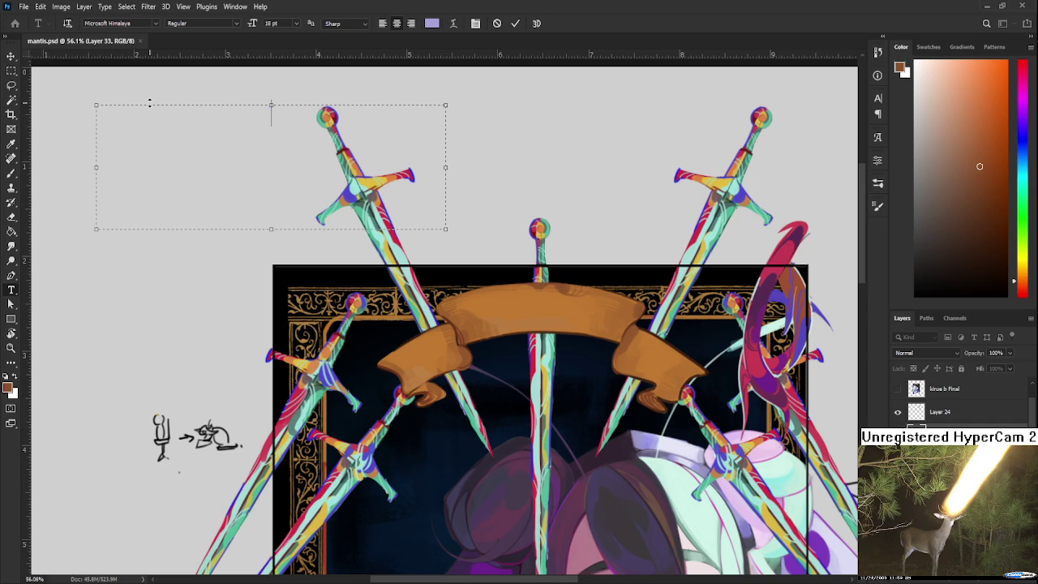
type("II")
type(" OF ")
type("SWORDS")
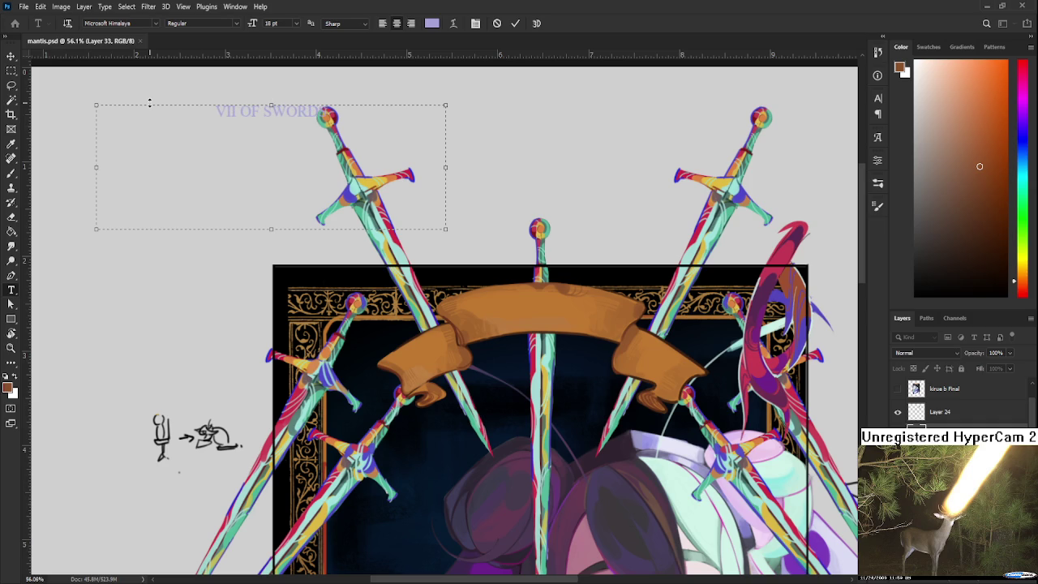
Show the IX of Cups card and recolour the title with its dark brown lettering colour.
left_click(897, 391)
key("b")
left_click(448, 318, "alt")
key("t")
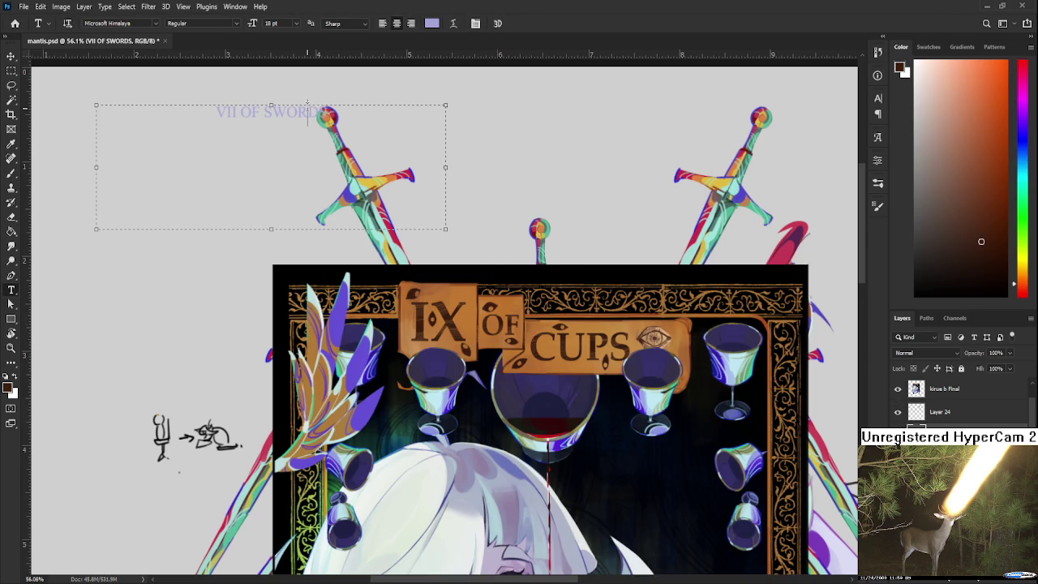
left_click_drag(325, 111, 274, 39)
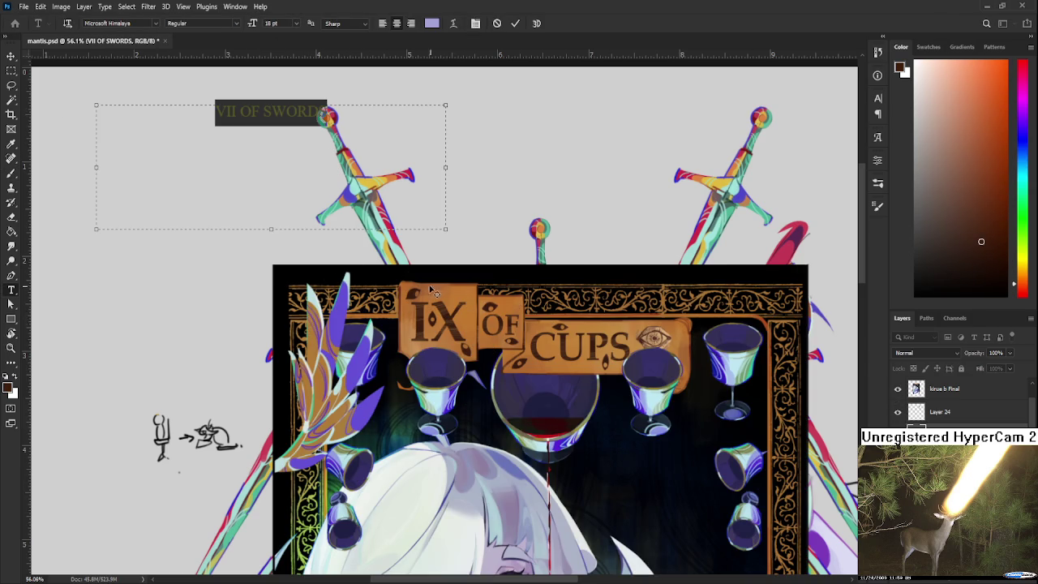
left_click(16, 147)
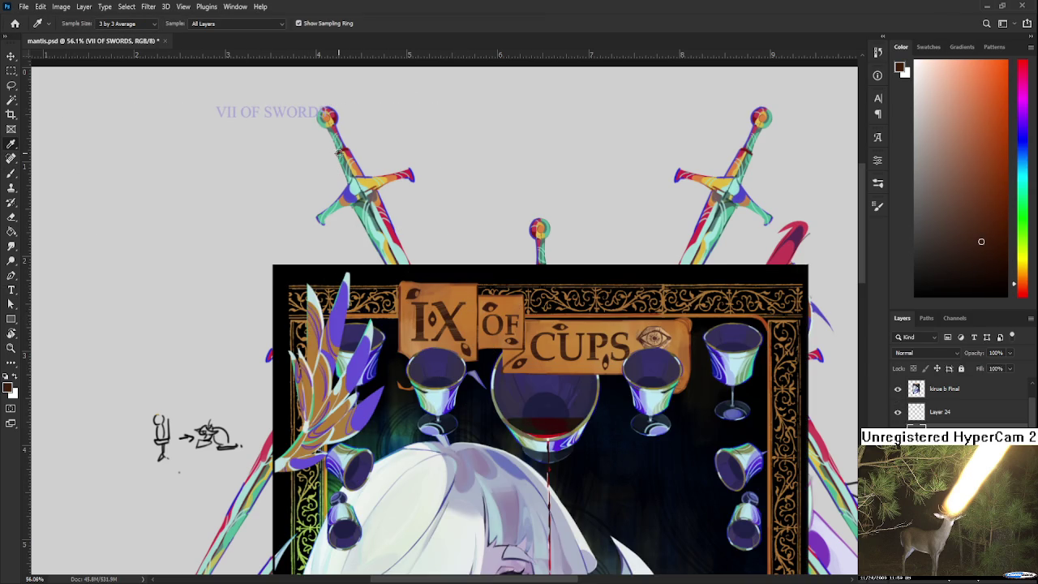
key("t")
left_click(308, 114)
key("ctrl+a")
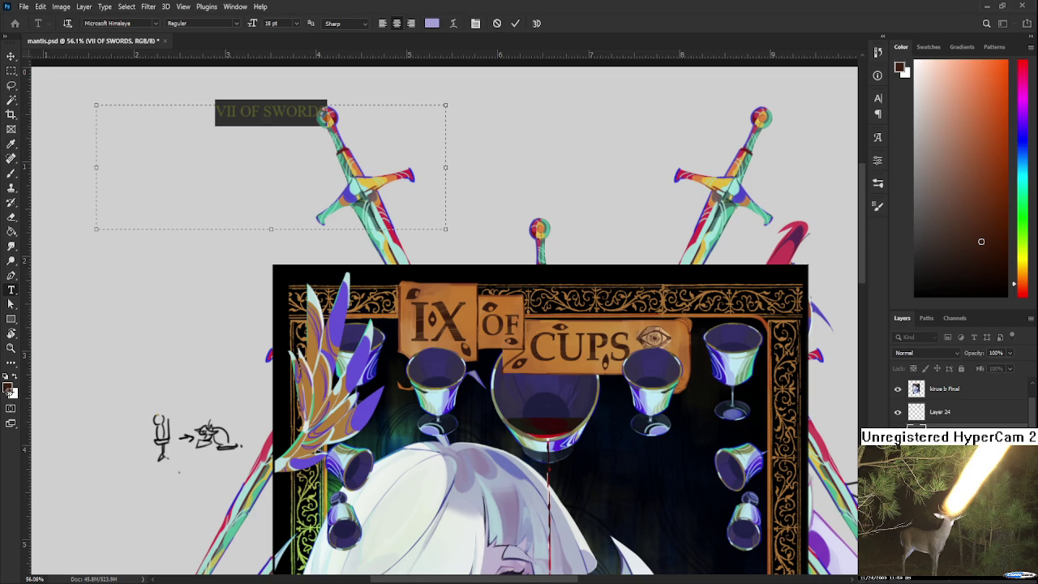
key("alt+BackSpace")
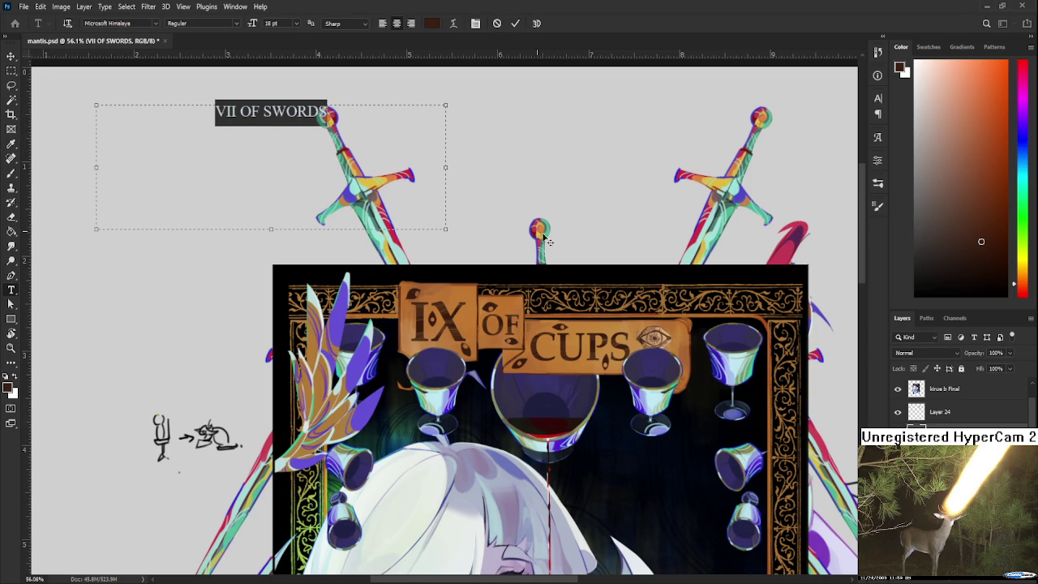
left_click(931, 393)
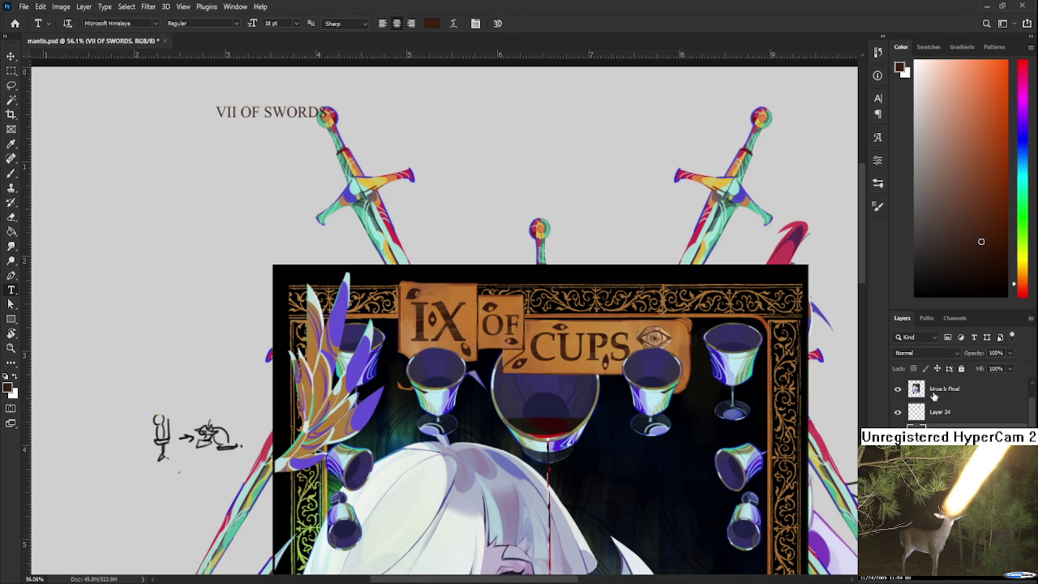
Enlarge the whole title to 48 pt.
left_click(271, 104)
key("ctrl+a")
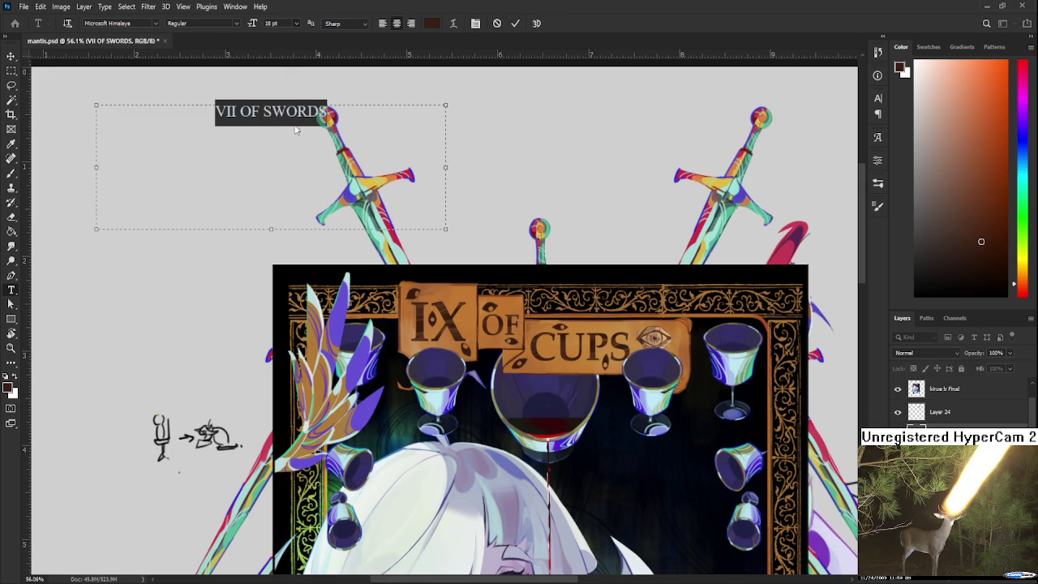
key("ctrl+alt+shift+period")
key("ctrl+alt+shift+period")
key("ctrl+alt+shift+period")
left_click(16, 55)
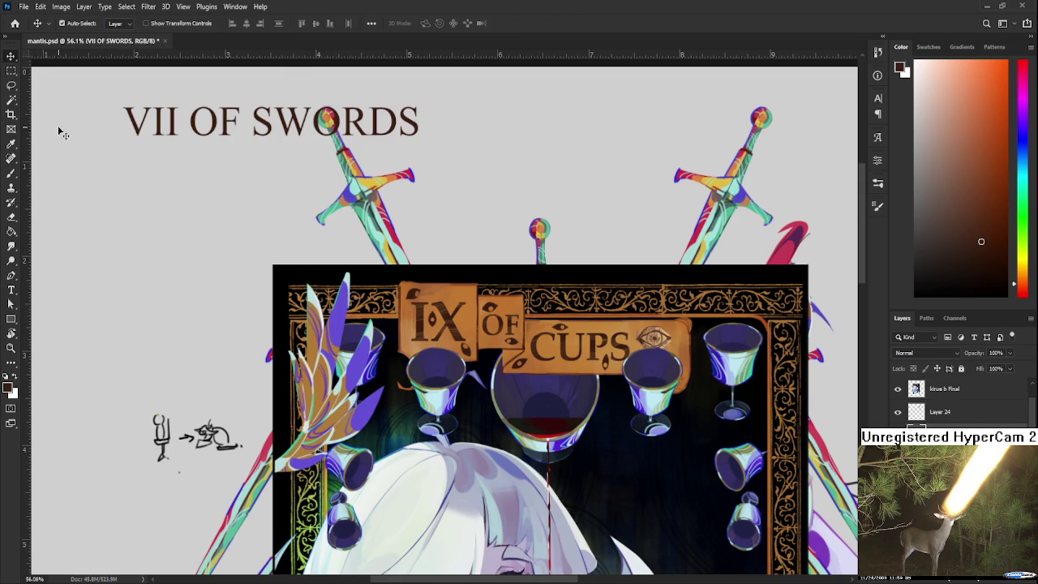
Move the title down toward the banner and hide the IX of Cups reference.
mouse_move(232, 130)
left_mouse_down()
mouse_move(479, 203)
mouse_move(485, 174)
mouse_move(539, 202)
left_mouse_up()
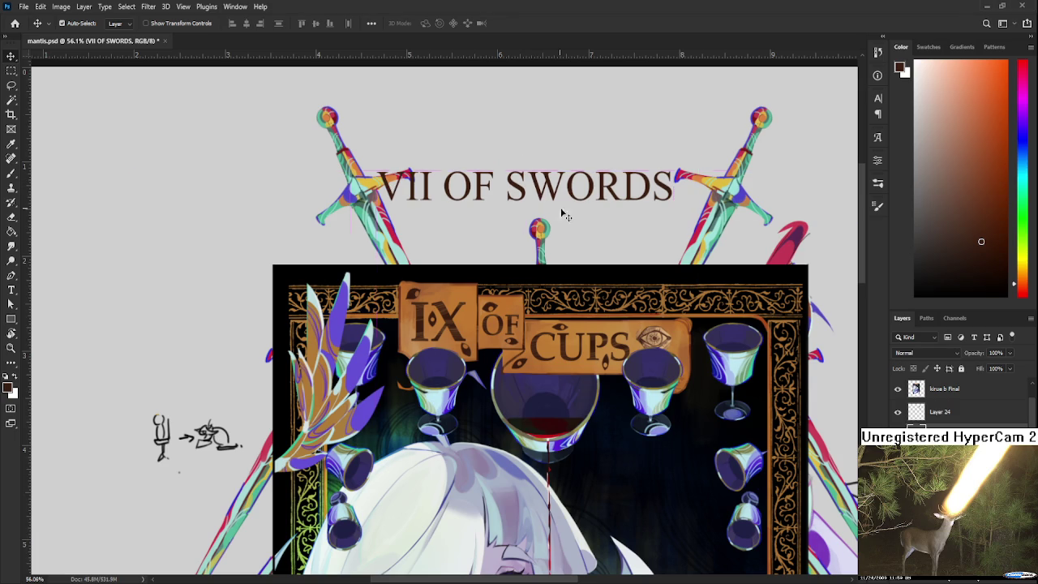
left_click(899, 390)
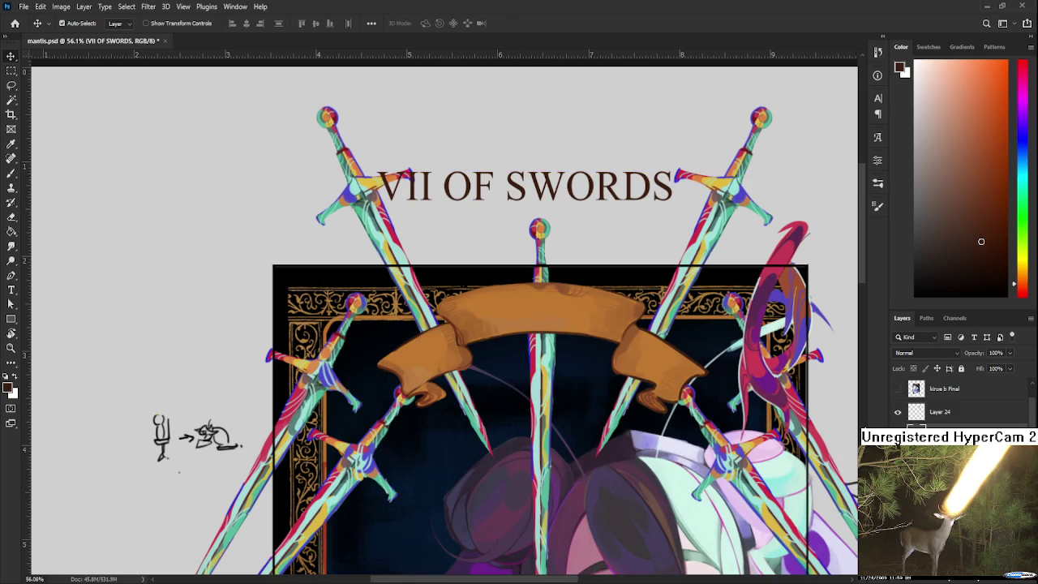
mouse_move(531, 198)
left_mouse_down()
mouse_move(602, 318)
mouse_move(517, 375)
mouse_move(554, 253)
mouse_move(554, 318)
mouse_move(554, 269)
mouse_move(551, 327)
mouse_move(541, 190)
left_mouse_up()
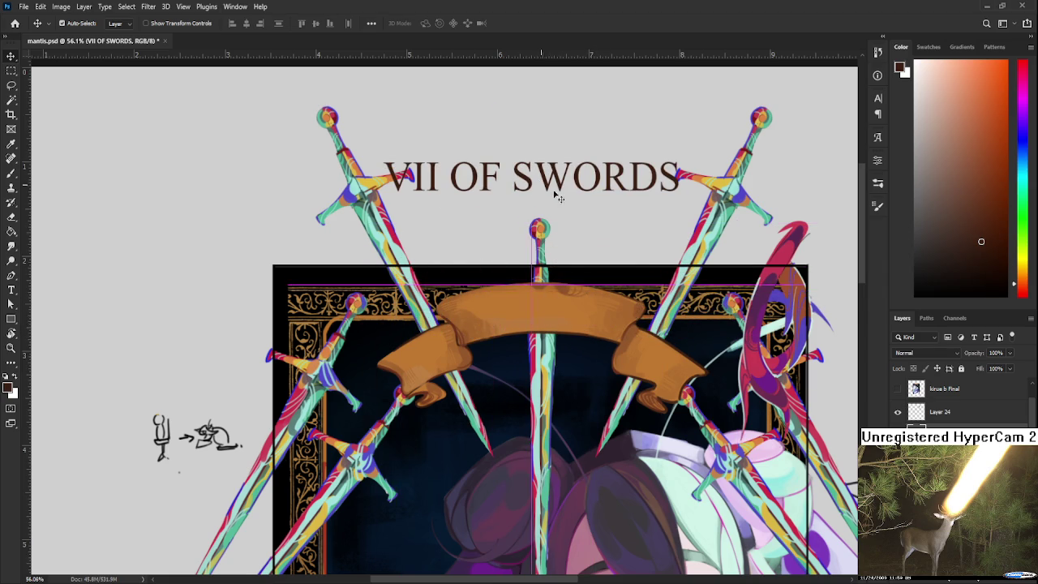
left_click(898, 390)
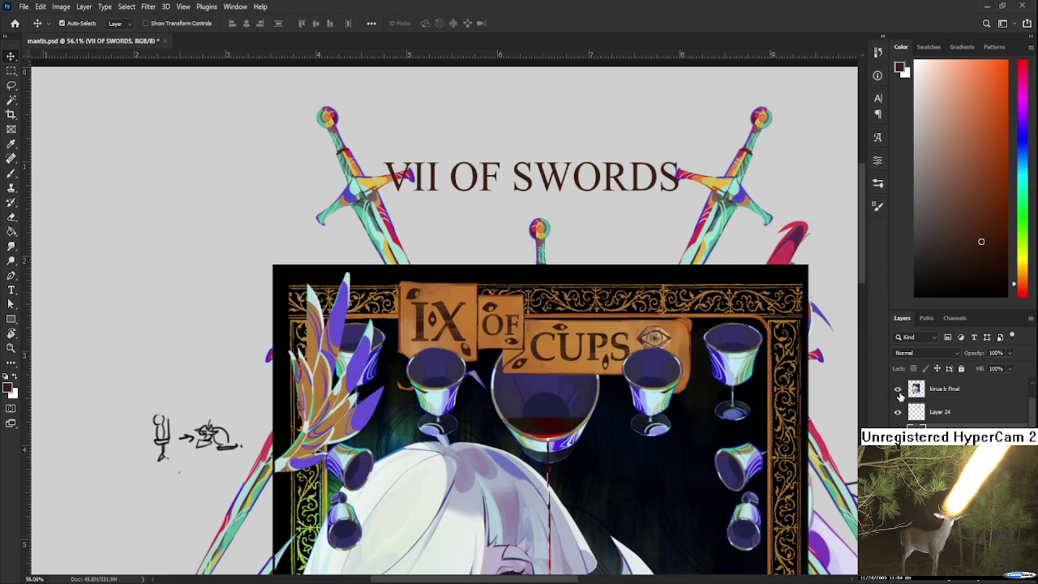
left_click(898, 391)
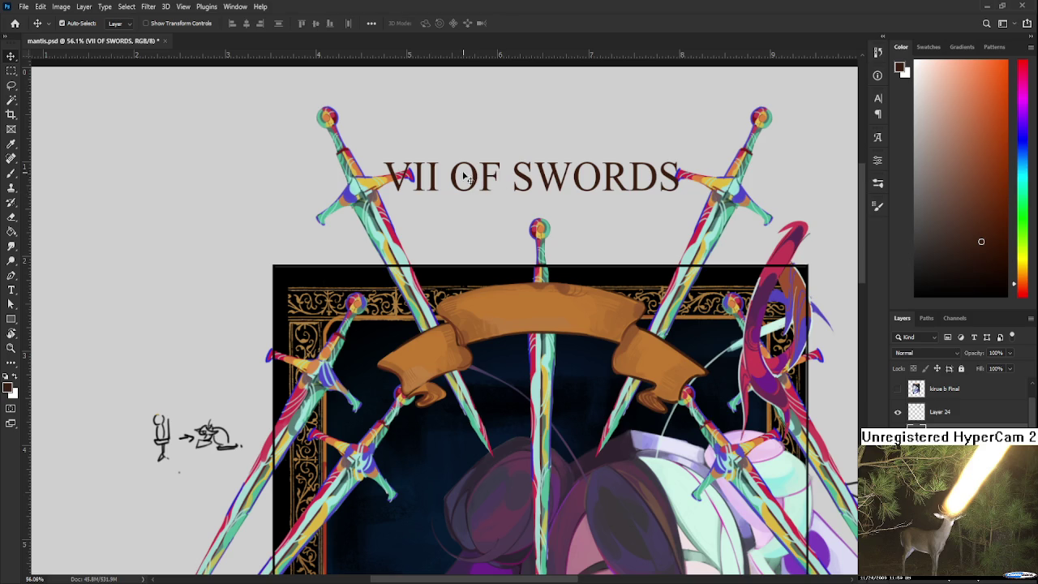
Place 'VII' on the banner's left end, rotated about -28° to follow its curve.
key("m")
left_click_drag(447, 146, 702, 254)
left_click_drag(553, 188, 551, 181)
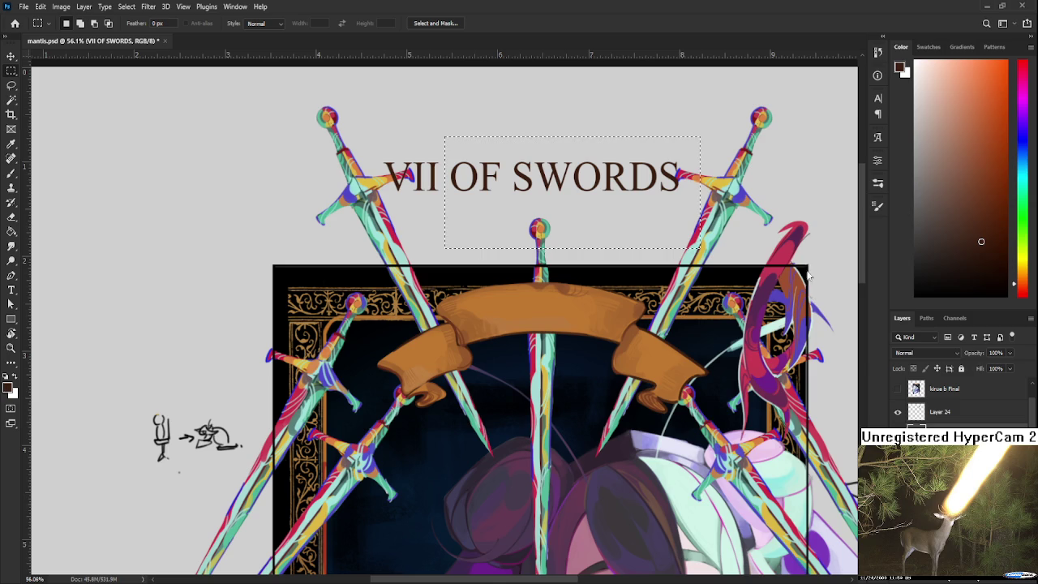
left_click_drag(371, 140, 442, 217)
key("ctrl+t")
left_click_drag(409, 179, 423, 356)
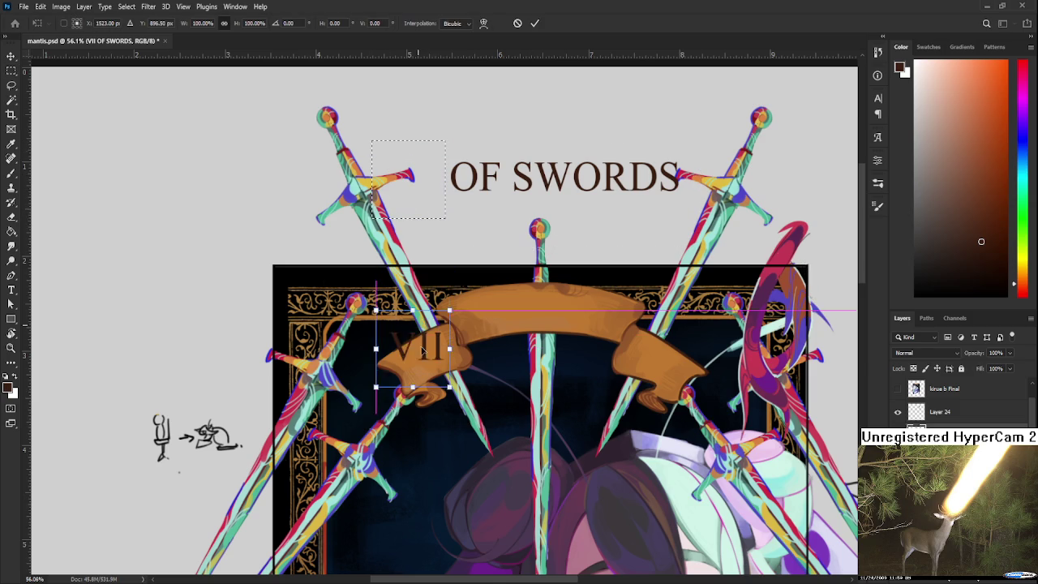
mouse_move(480, 318)
left_mouse_down()
mouse_move(472, 348)
mouse_move(415, 364)
left_mouse_up()
scroll(421, 361, "up", 4)
left_click_drag(524, 396, 529, 383)
key("Return")
key("ctrl+z")
key("ctrl+shift+z")
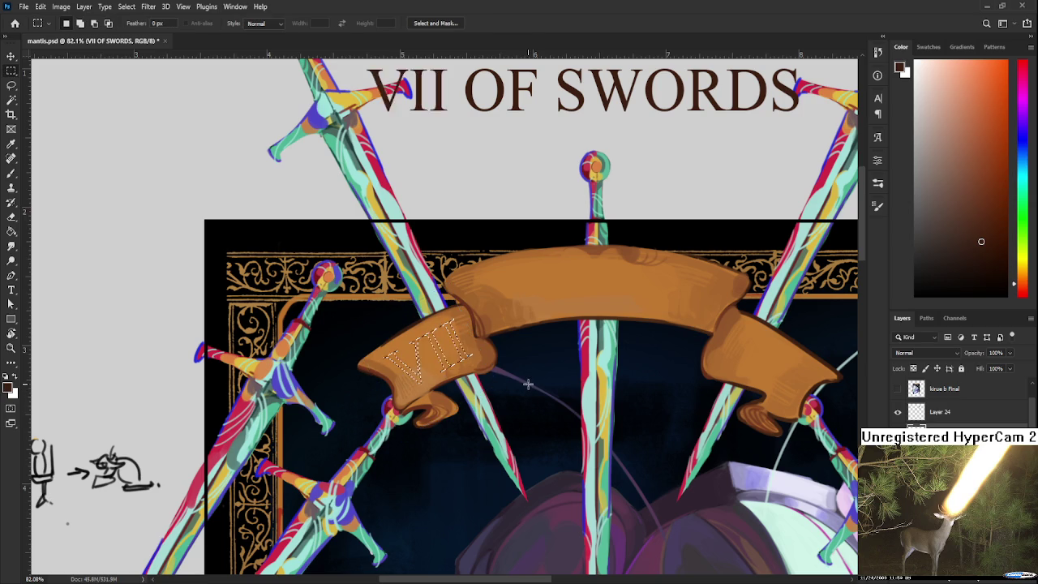
scroll(478, 230, "down", 2)
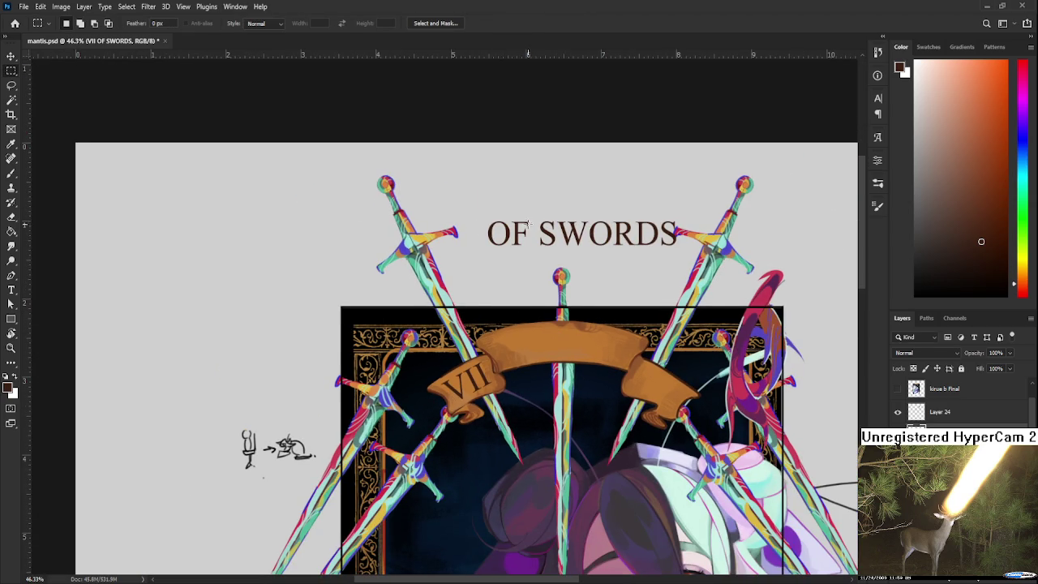
Move and tilt 'OF' onto the banner's right end.
left_click_drag(474, 209, 531, 266)
key("ctrl+t")
mouse_move(514, 237)
left_mouse_down()
mouse_move(663, 386)
mouse_move(701, 391)
mouse_move(655, 390)
left_mouse_up()
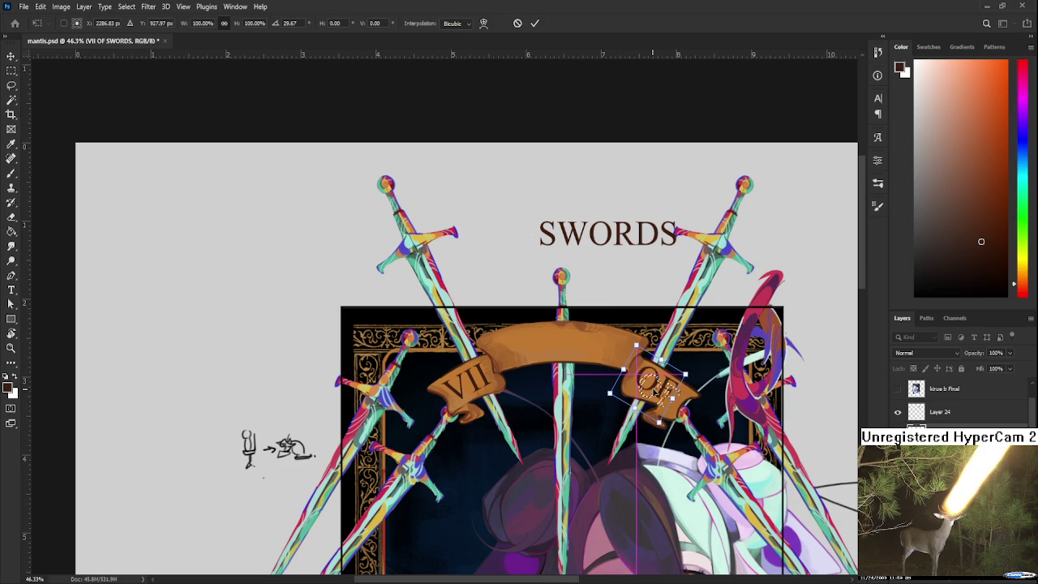
key("Return")
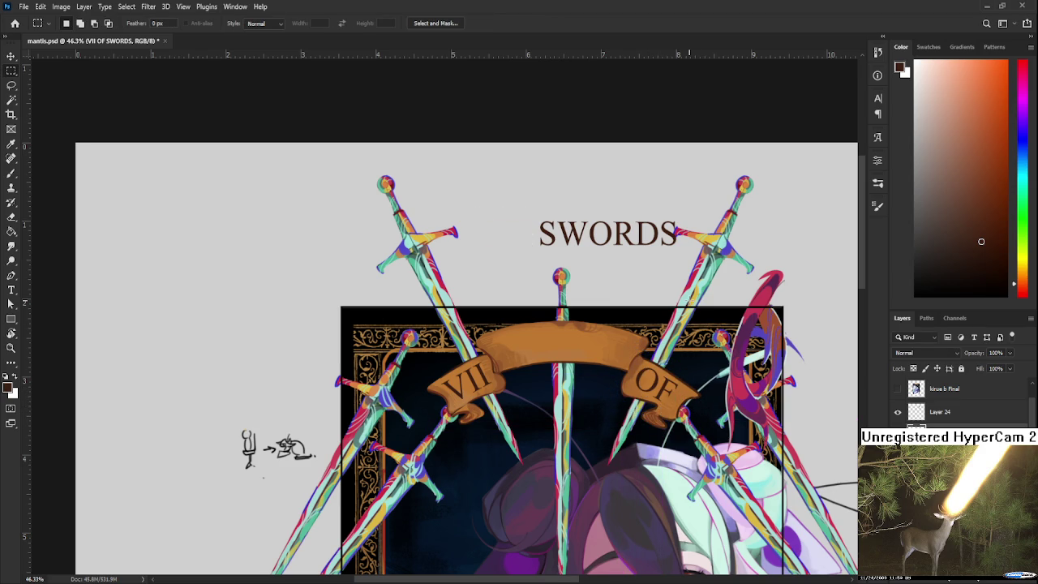
Move 'SWORDS' down onto the banner centre and view the whole card.
left_click_drag(508, 175, 725, 288)
key("ctrl+t")
left_click_drag(595, 251, 560, 344)
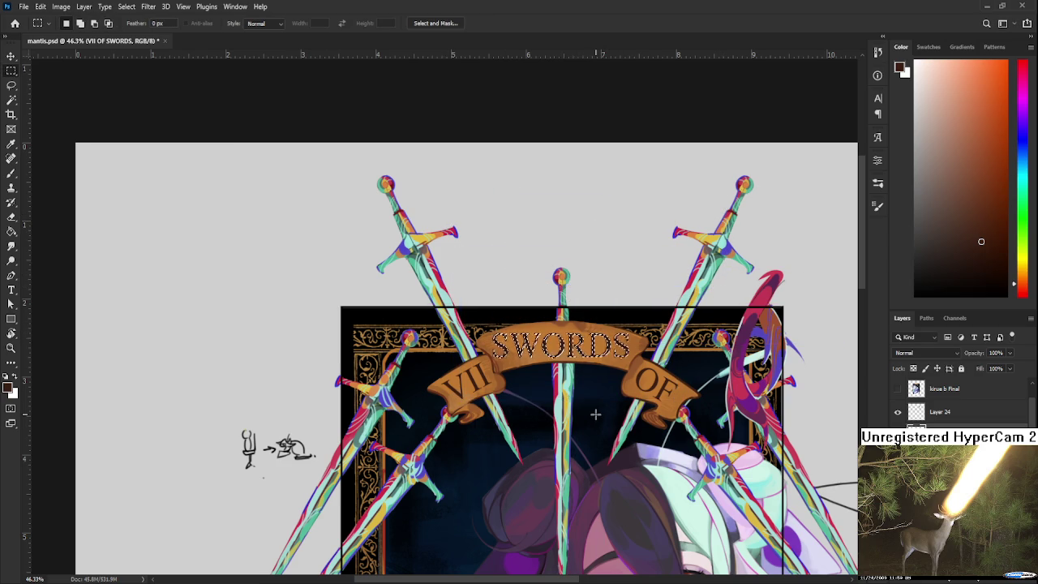
key("Return")
key("ctrl+0")
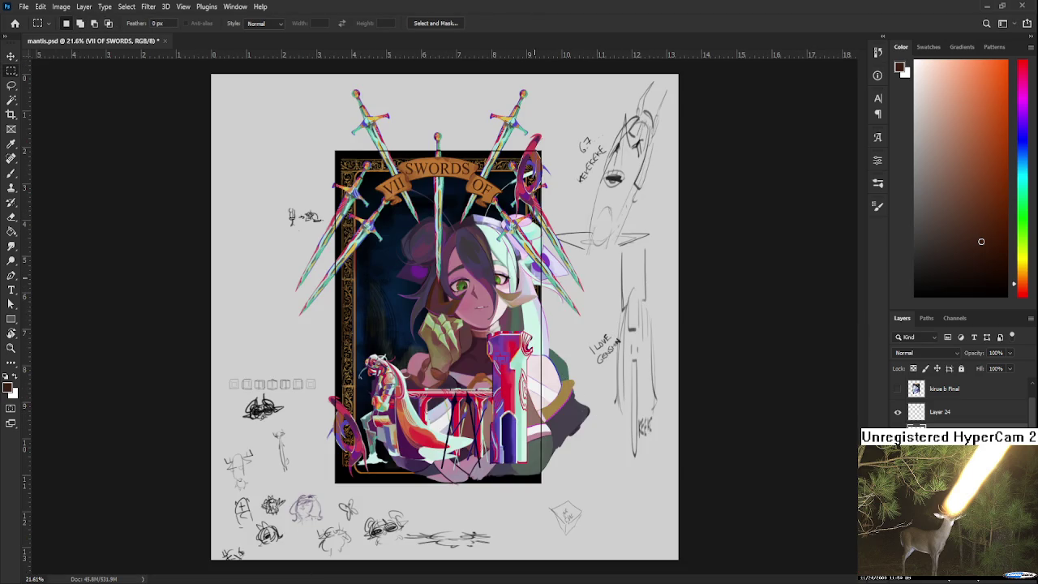
Zoom in on the banner and lasso-select the SWORDS lettering.
scroll(445, 171, "up", 2)
scroll(447, 195, "up", 2)
scroll(527, 268, "up", 2)
scroll(607, 343, "up", 2)
left_click_drag(608, 343, 576, 340)
scroll(576, 340, "down", 1)
scroll(571, 308, "down", 1)
scroll(570, 308, "up", 1)
scroll(571, 308, "up", 1)
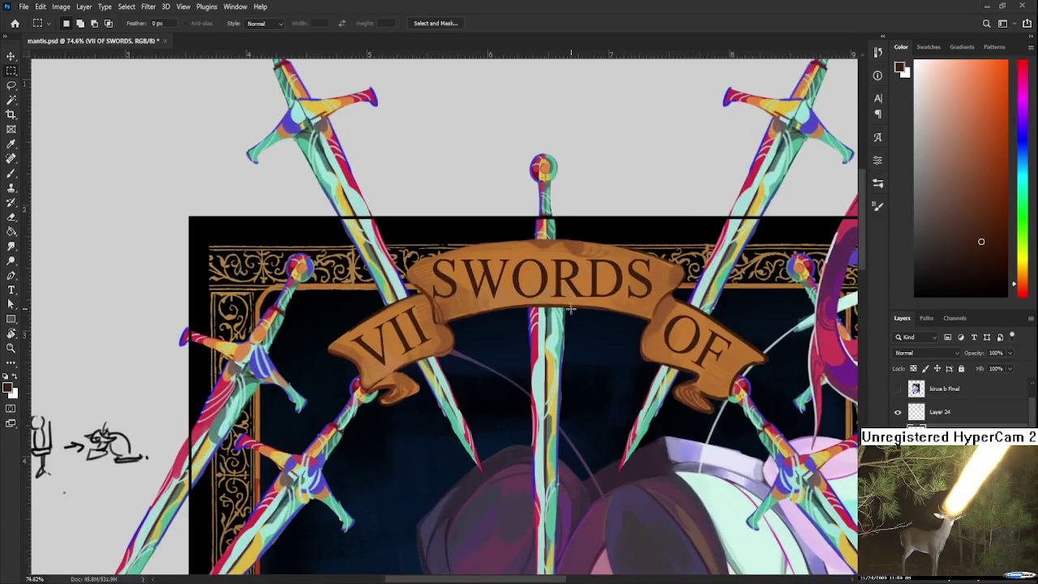
scroll(572, 310, "up", 1)
scroll(592, 365, "up", 1)
scroll(576, 331, "up", 1)
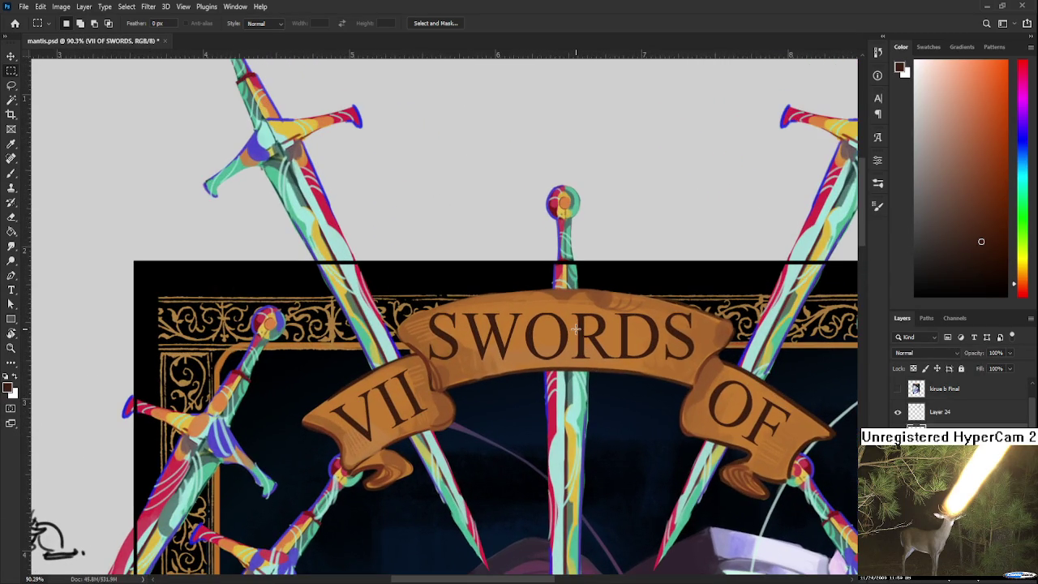
key("l")
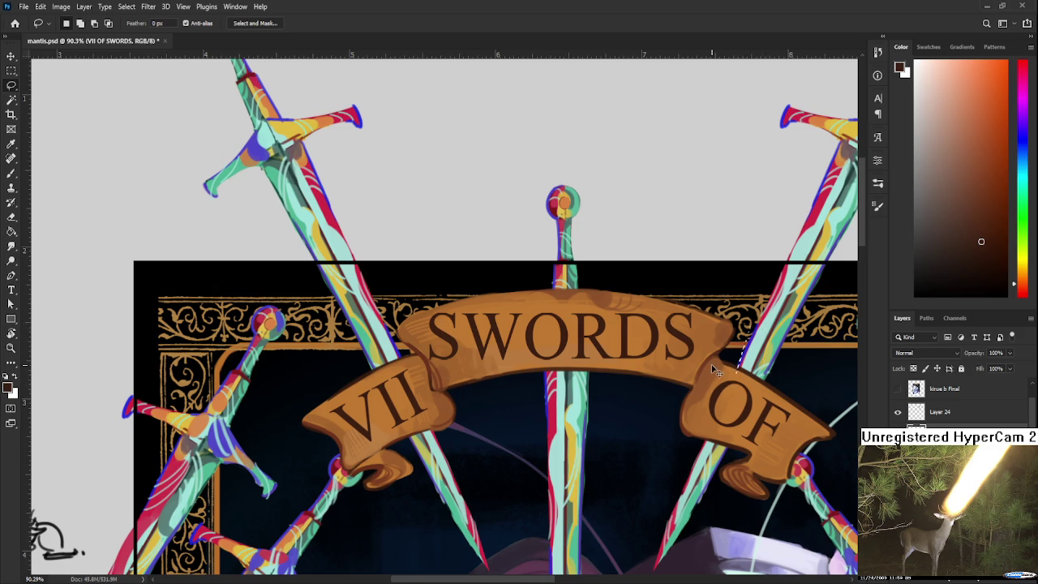
scroll(665, 371, "down", 2)
left_click_drag(669, 379, 653, 397)
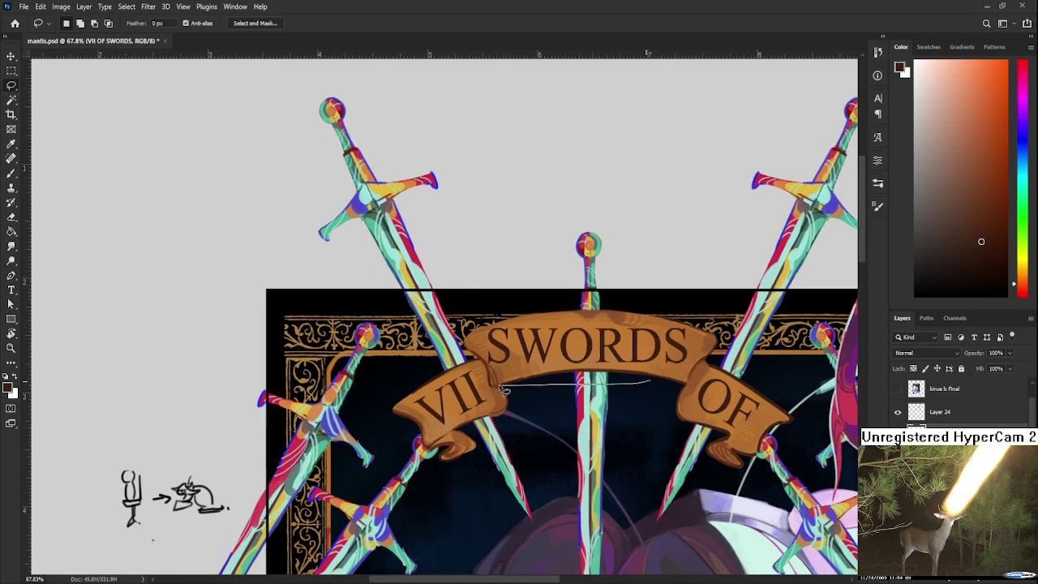
Warp SWORDS by pulling its corners down so it follows the banner's arch.
key("ctrl+t")
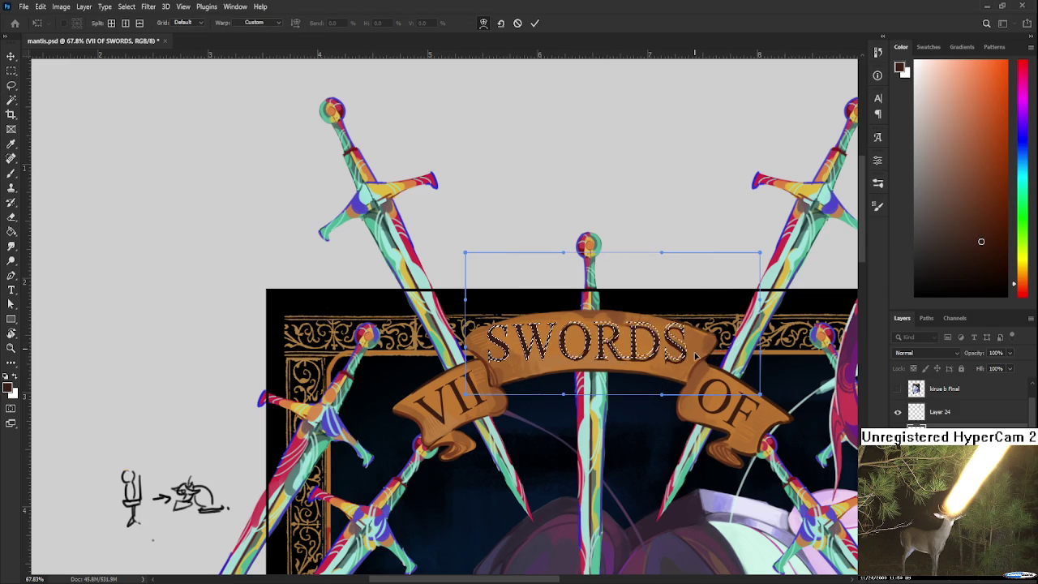
left_click_drag(622, 349, 679, 370)
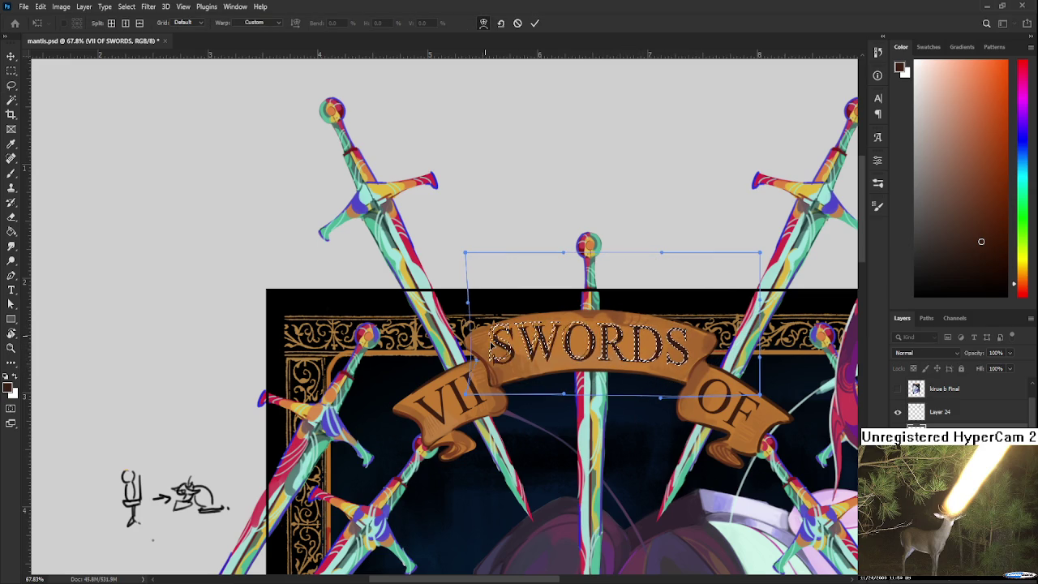
left_click_drag(458, 399, 490, 424)
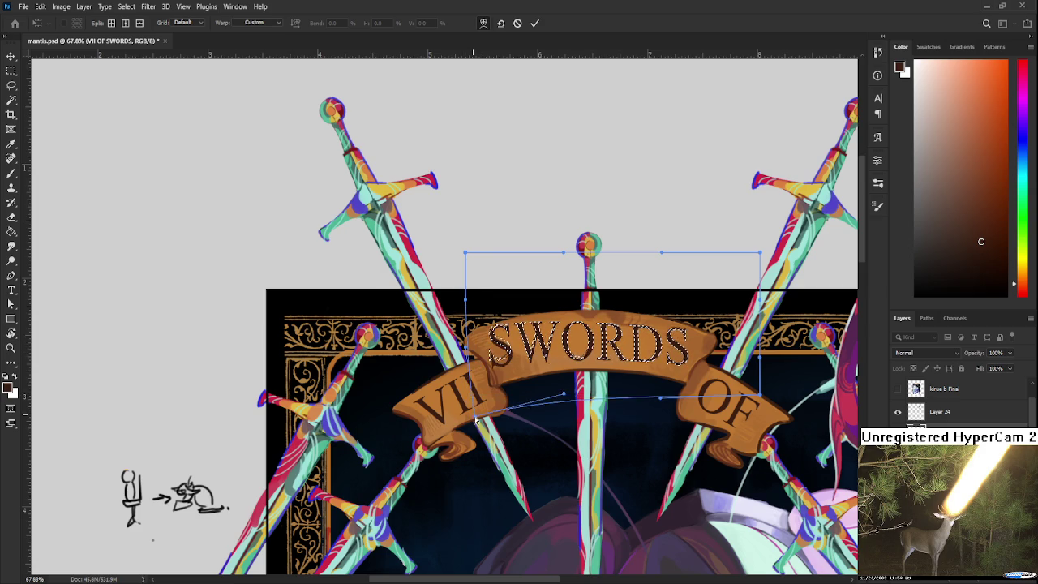
left_click_drag(465, 253, 466, 350)
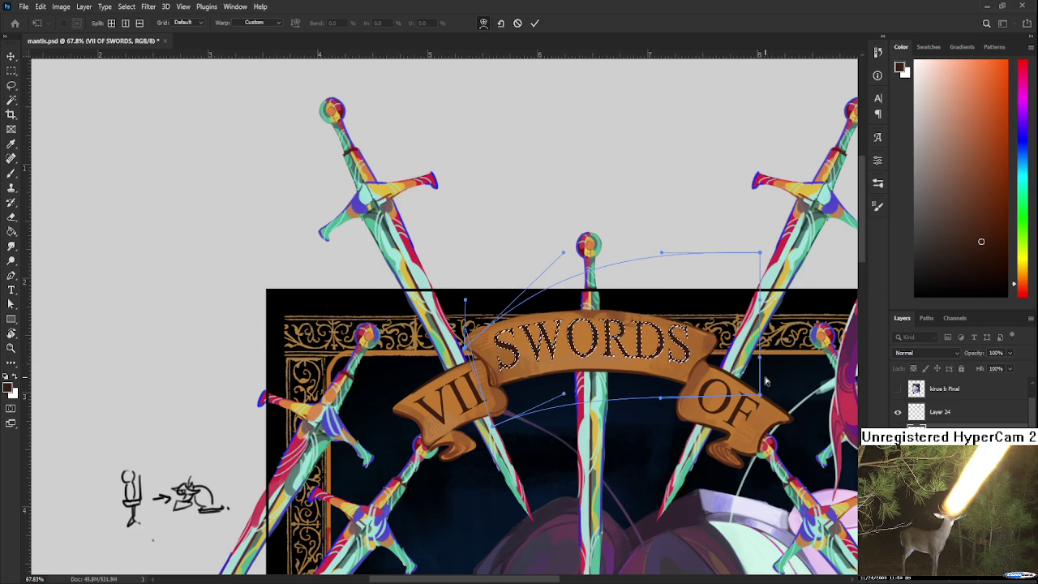
left_click_drag(759, 395, 740, 440)
mouse_move(759, 253)
left_mouse_down()
mouse_move(780, 371)
mouse_move(776, 354)
left_mouse_up()
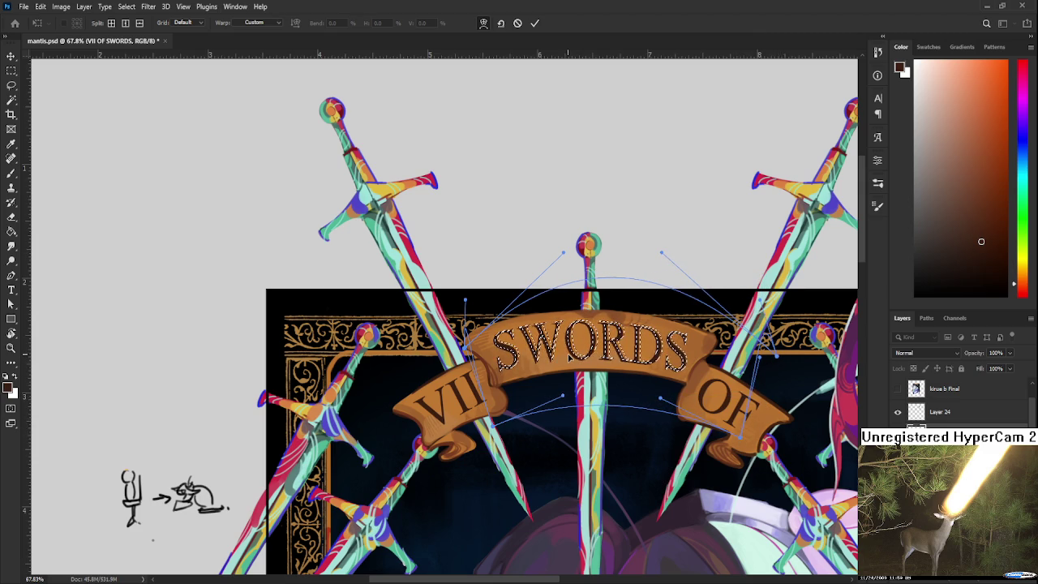
key("Return")
key("ctrl+d")
Reselect SWORDS, reapply the warp, and nudge the lettering slightly down on the banner.
scroll(633, 381, "down", 2)
scroll(640, 356, "up", 2)
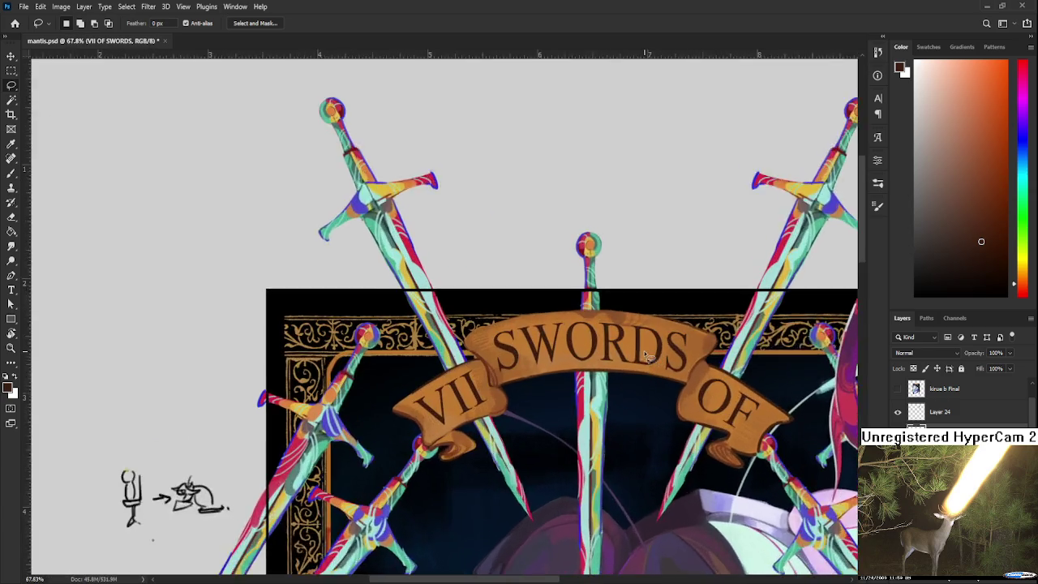
scroll(643, 353, "up", 2)
key("ctrl+t")
key("Escape")
left_click_drag(466, 392, 655, 389)
key("ctrl+t")
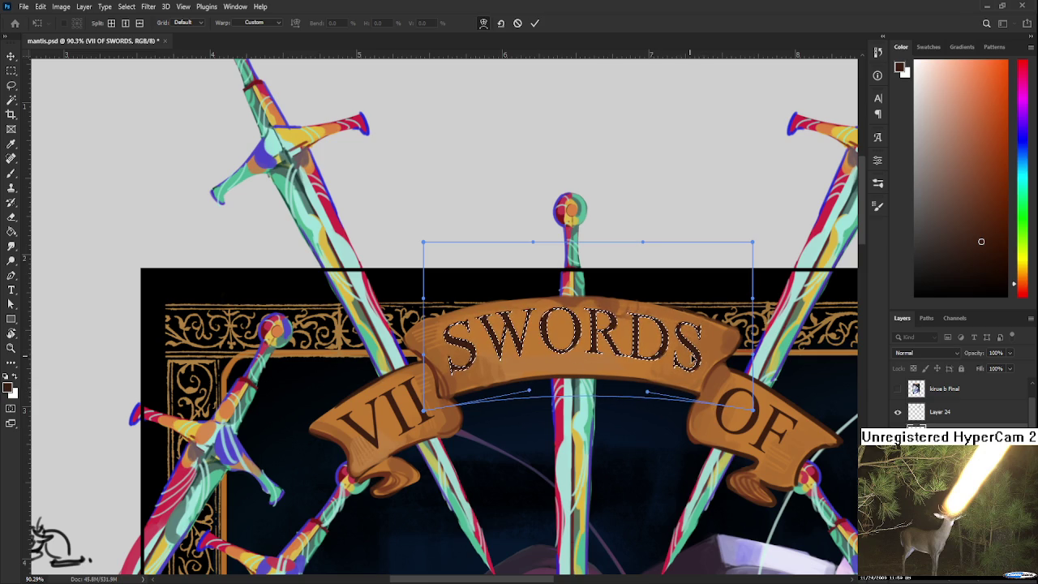
key("Return")
key("ctrl+t")
left_click_drag(662, 346, 661, 355)
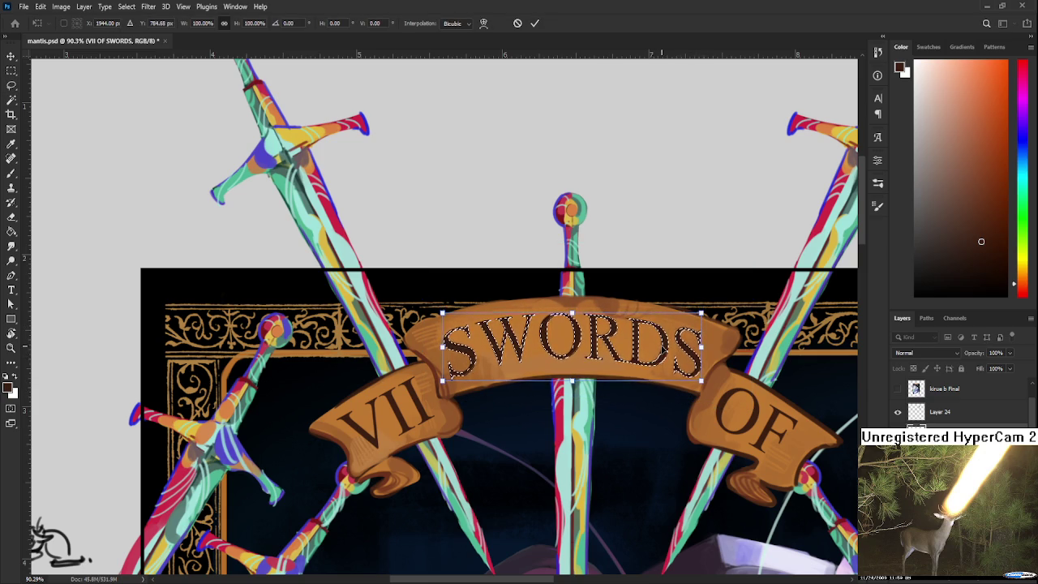
key("Return")
key("ctrl+d")
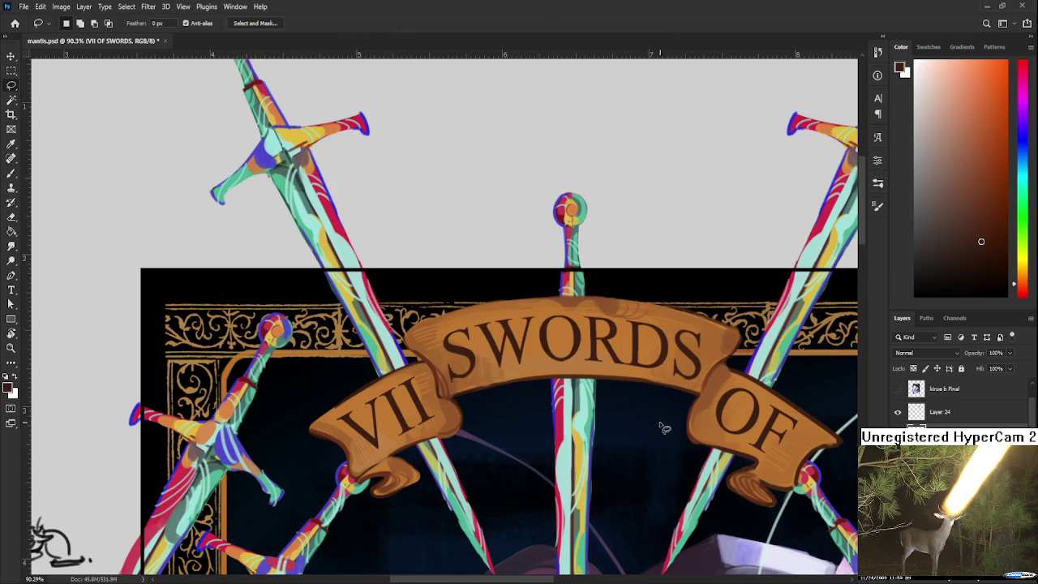
Shift the right-hand letters of SWORDS up and right, then warp them to fit.
left_click_drag(535, 318, 616, 255)
key("ctrl+t")
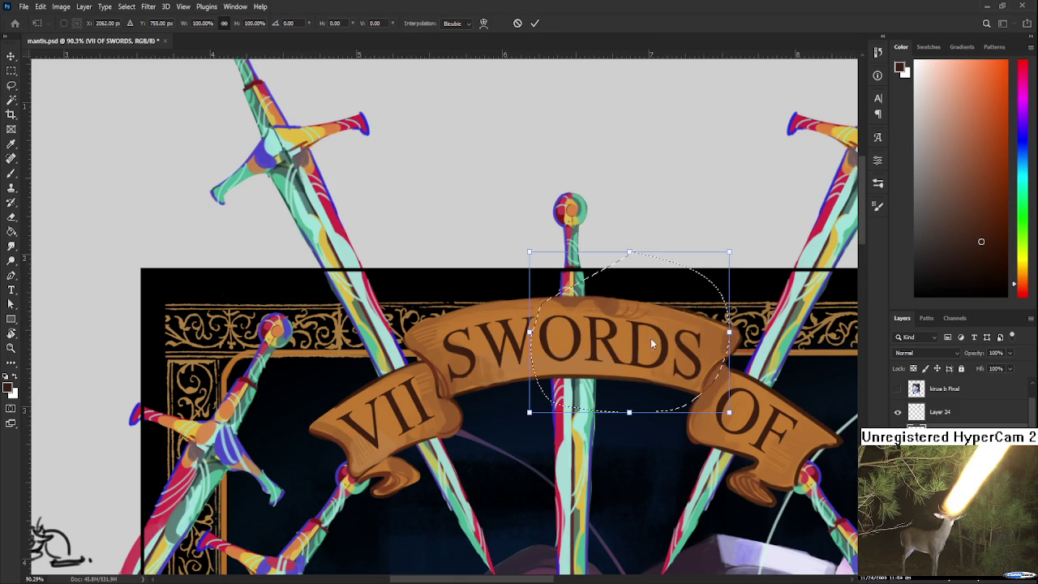
left_click_drag(631, 363, 628, 370)
left_click(483, 23)
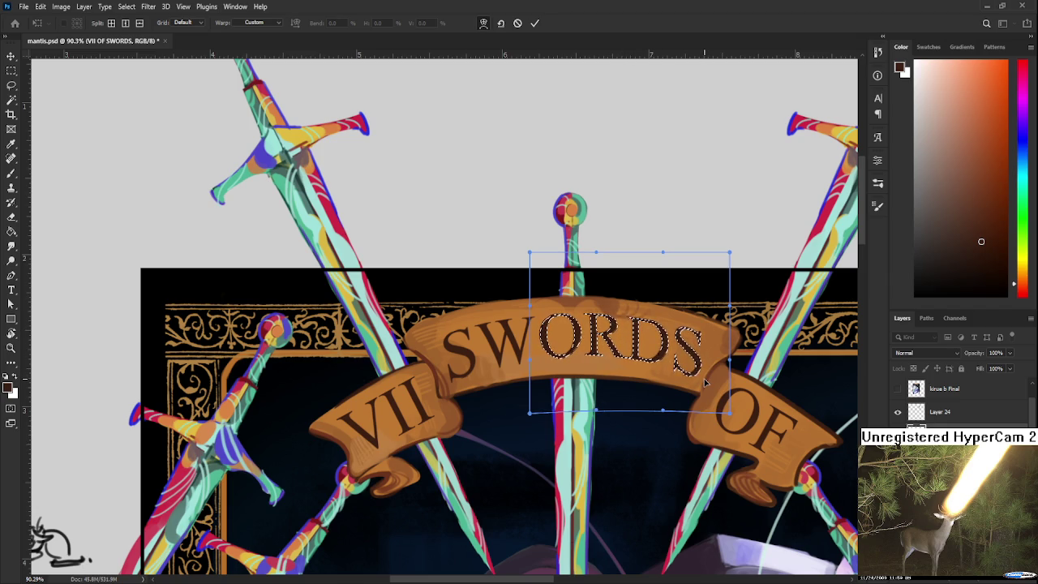
key("Return")
key("ctrl+d")
scroll(744, 365, "down", 3)
scroll(582, 318, "up", 4)
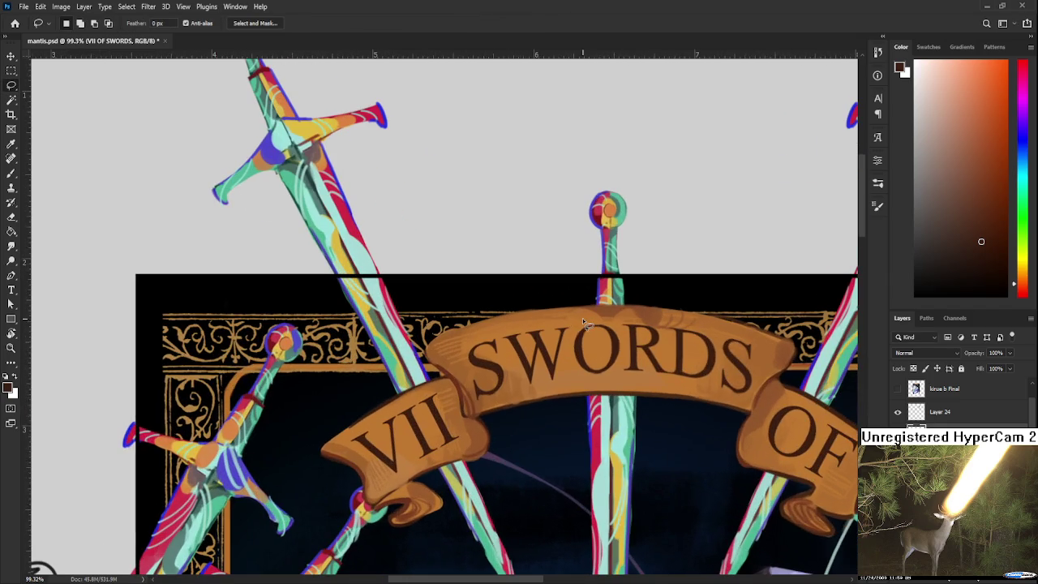
Select the O in SWORDS and warp it to match the curve.
mouse_move(602, 316)
left_mouse_down()
mouse_move(562, 357)
mouse_move(570, 346)
left_mouse_up()
key("ctrl+t")
mouse_move(586, 311)
left_mouse_down()
mouse_move(569, 357)
mouse_move(597, 383)
left_mouse_up()
key("ctrl+t")
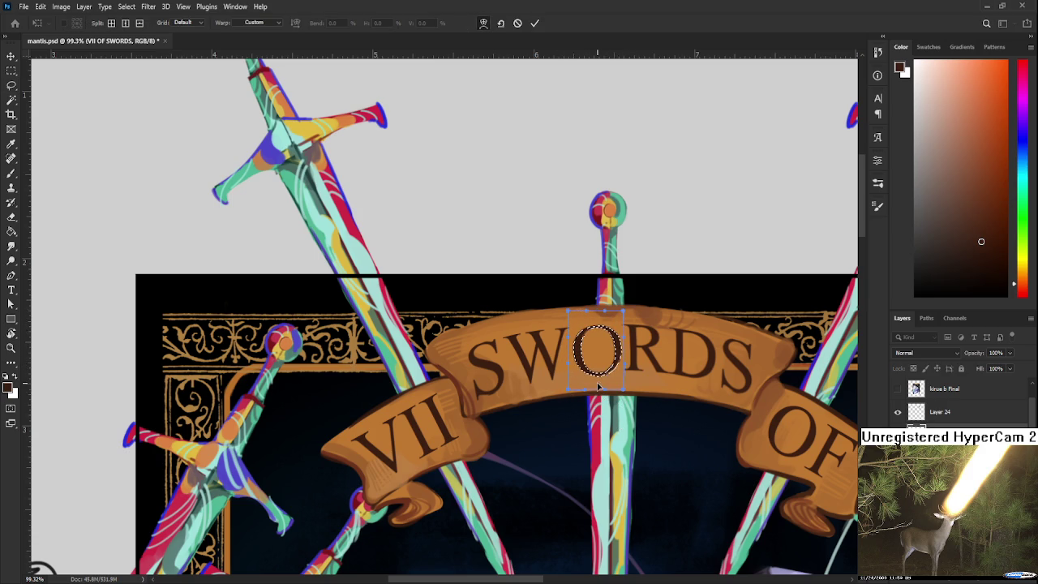
key("Return")
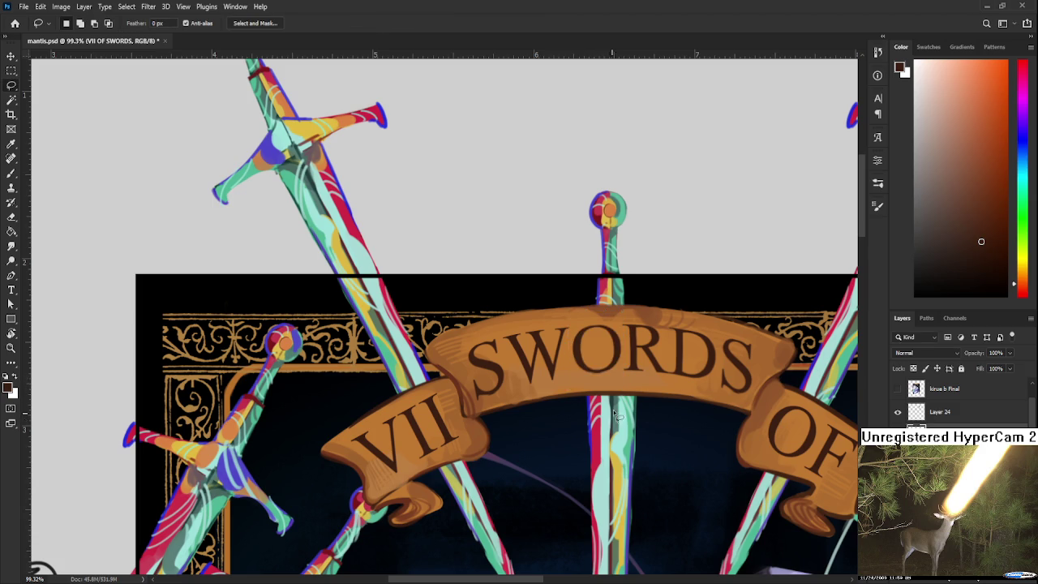
scroll(598, 382, "down", 3)
scroll(629, 386, "down", 3)
scroll(628, 386, "up", 3)
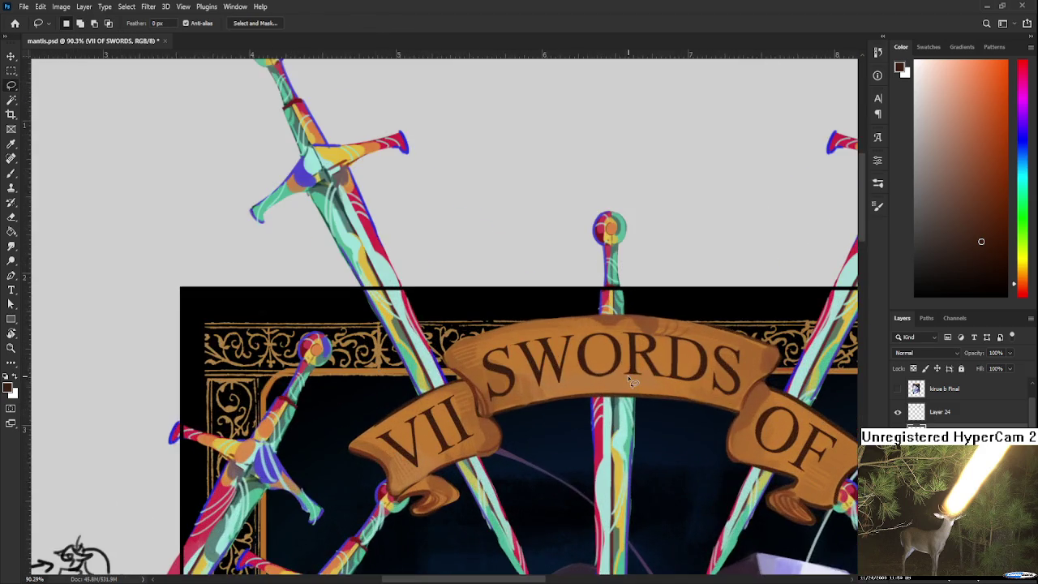
scroll(628, 375, "up", 2)
scroll(589, 306, "up", 2)
Reselect the O and rotate it slightly clockwise to follow the banner.
mouse_move(567, 287)
left_mouse_down()
mouse_move(603, 286)
mouse_move(585, 379)
mouse_move(555, 328)
left_mouse_up()
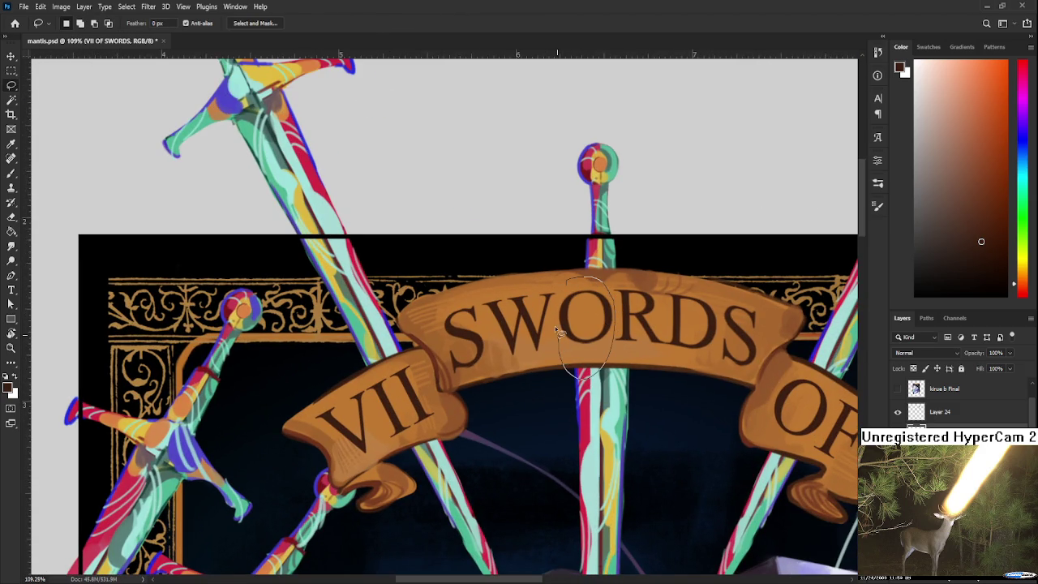
left_click_drag(559, 281, 566, 285)
key("ctrl+t")
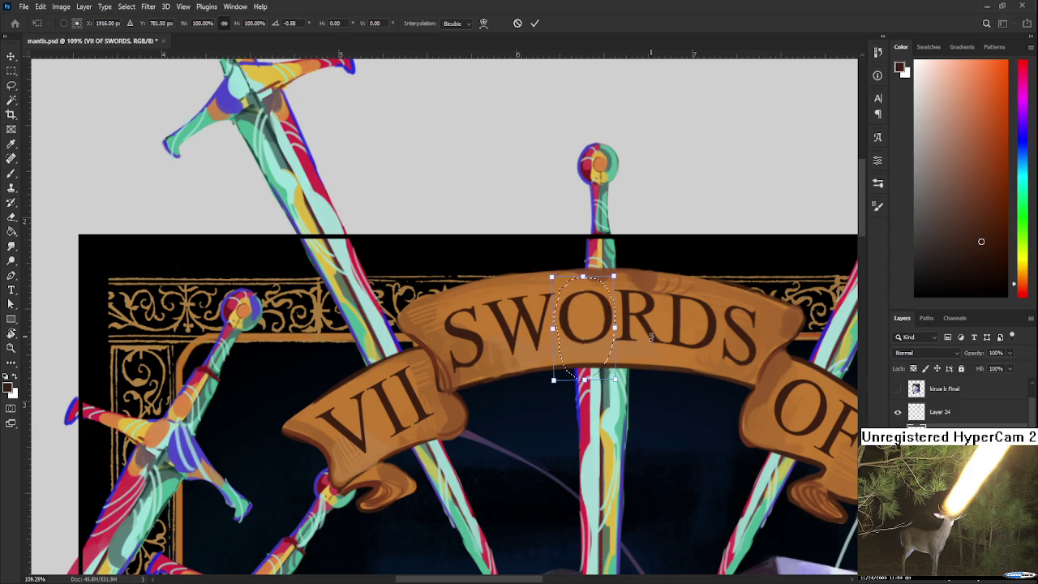
left_click_drag(648, 345, 651, 351)
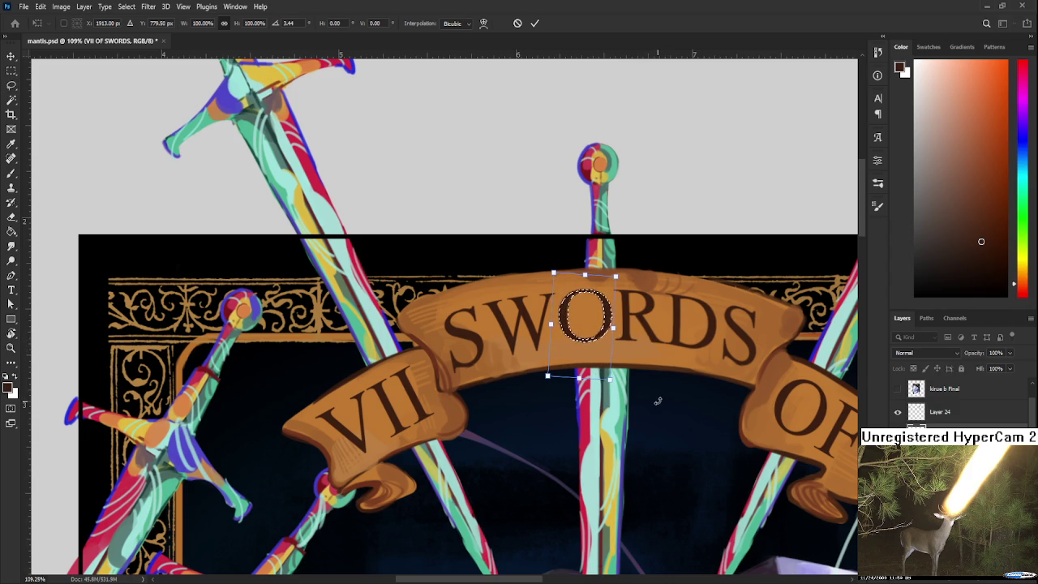
key("Return")
scroll(648, 340, "down", 2)
scroll(646, 340, "down", 2)
scroll(649, 344, "down", 1)
scroll(655, 350, "down", 2)
scroll(642, 340, "down", 1)
scroll(455, 244, "up", 2)
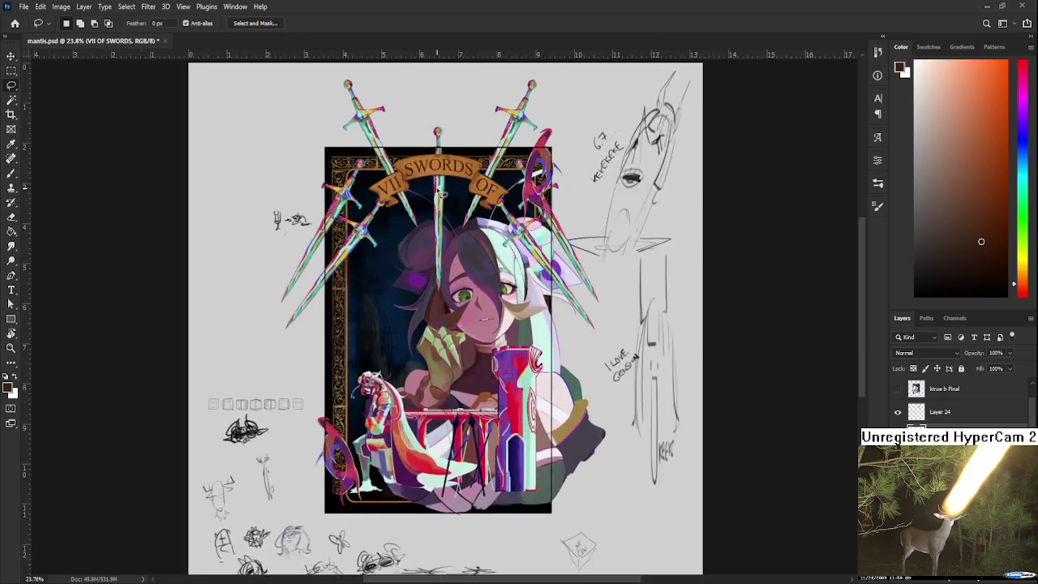
Warp the VII lettering at the banner's left end to fit the curl.
scroll(456, 245, "up", 2)
scroll(455, 245, "up", 2)
scroll(466, 292, "up", 2)
scroll(476, 340, "up", 1)
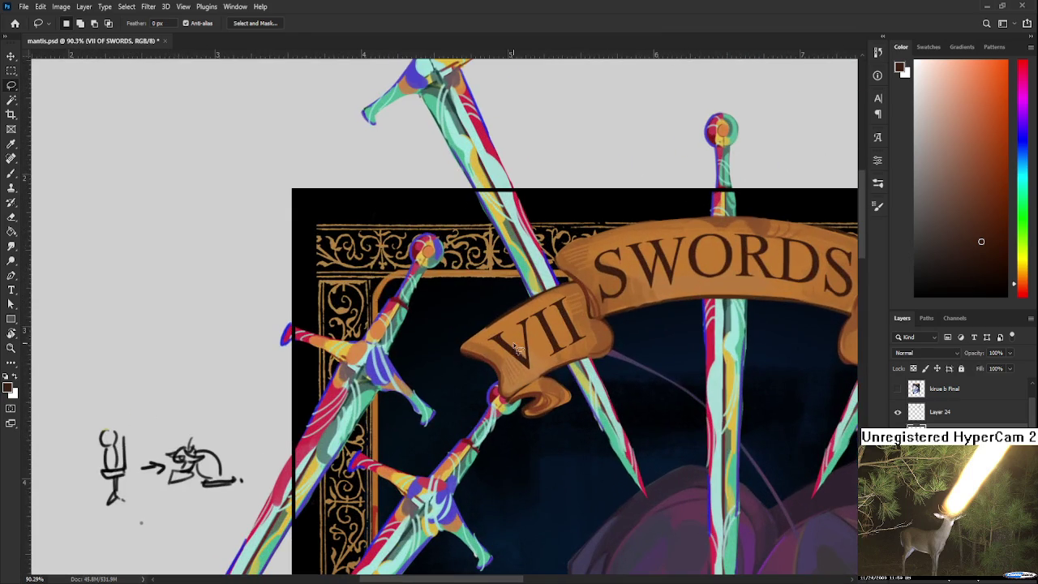
left_click_drag(476, 342, 577, 298)
key("ctrl+t")
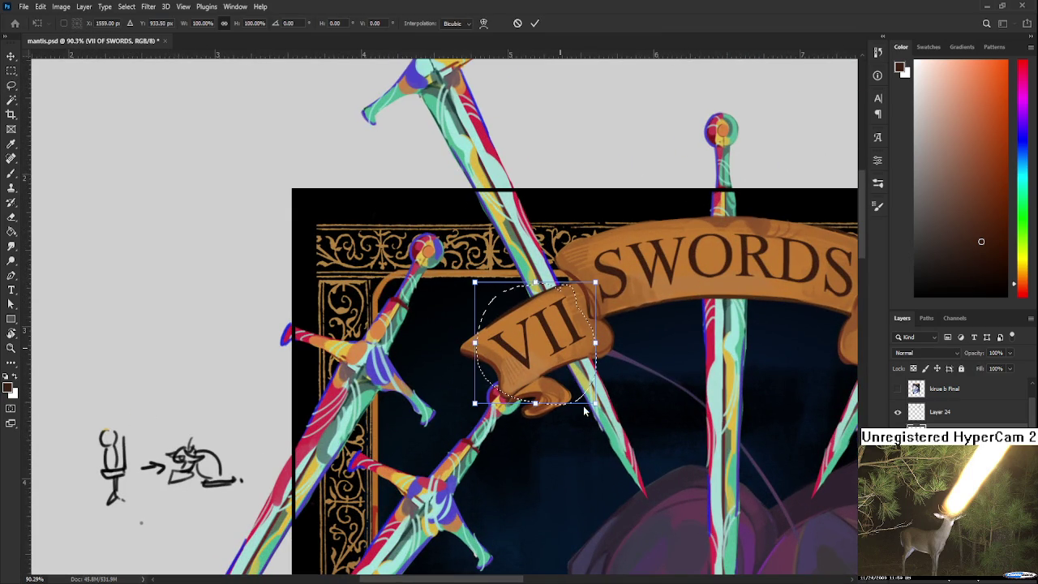
mouse_move(533, 337)
left_mouse_down()
mouse_move(512, 384)
mouse_move(559, 375)
left_mouse_up()
key("Return")
Select the OF banner end and warp its lettering to follow the curl.
scroll(648, 413, "right", 5)
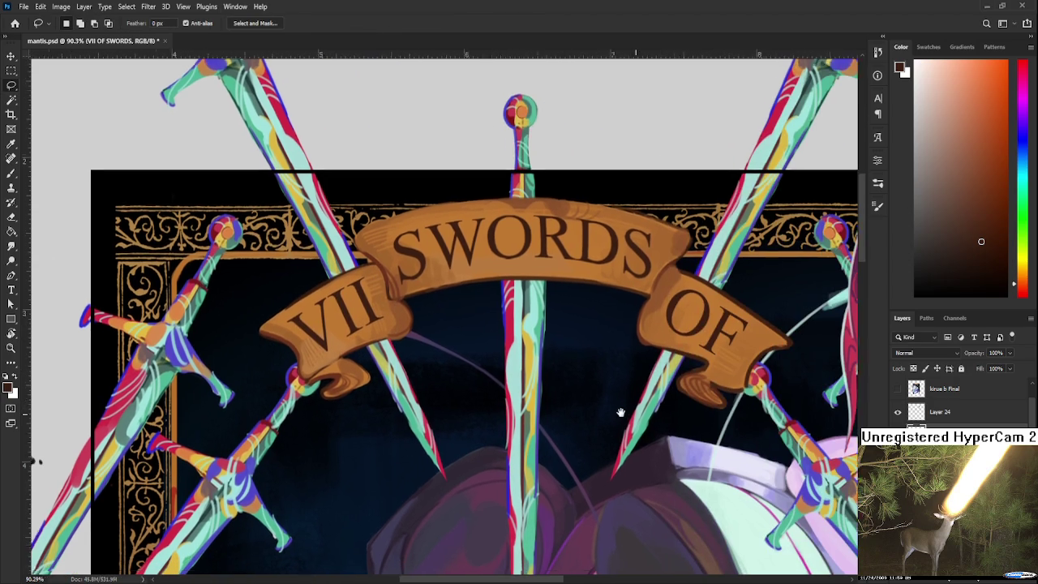
left_click_drag(685, 264, 637, 381)
key("ctrl+t")
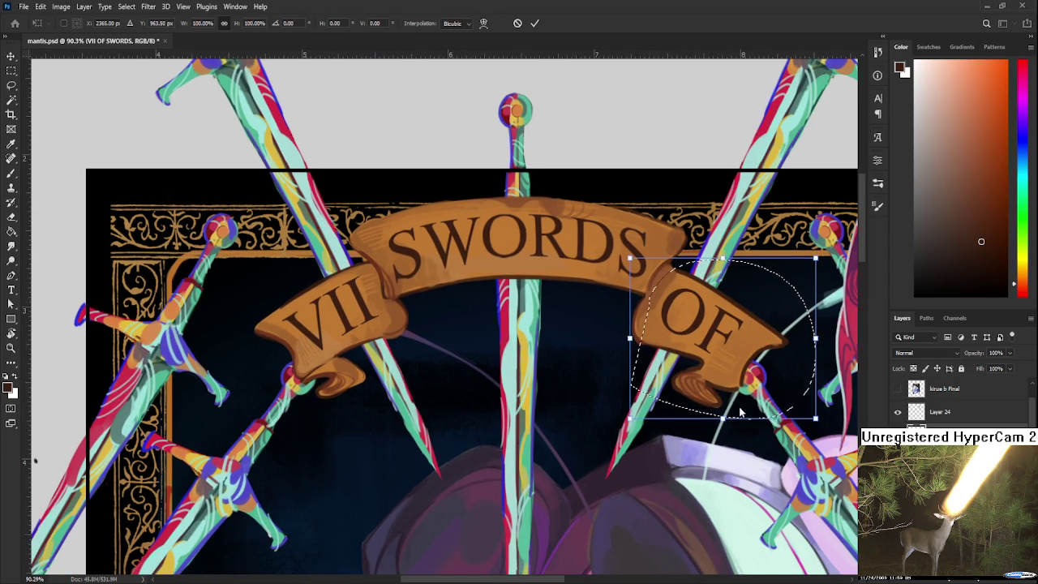
right_click(742, 423)
left_click(770, 518)
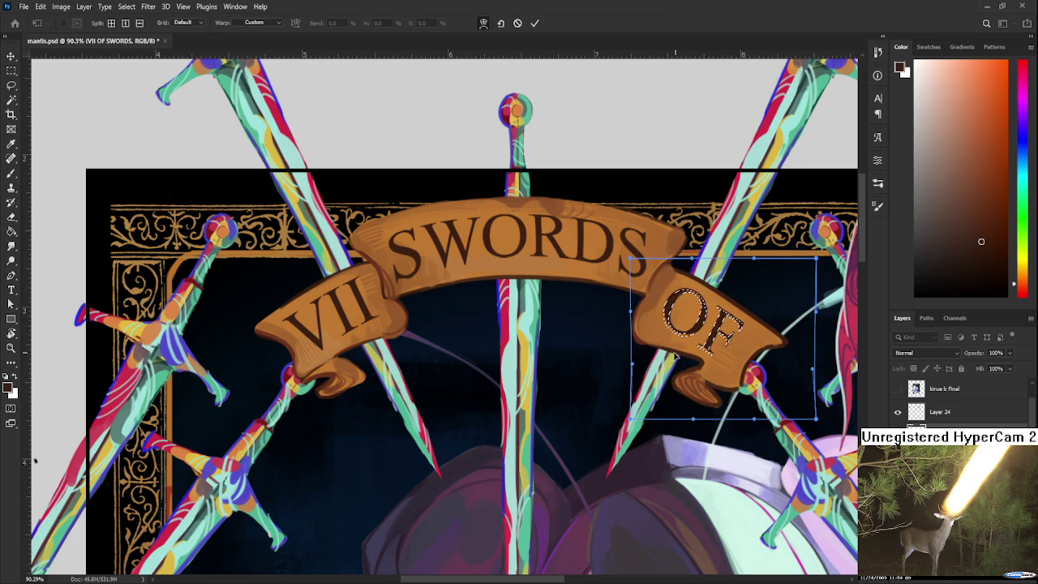
key("Return")
Save the card document and look over the banner.
scroll(697, 389, "down", 2)
scroll(681, 393, "down", 3)
key("ctrl+s")
scroll(668, 395, "down", 2)
scroll(668, 394, "down", 2)
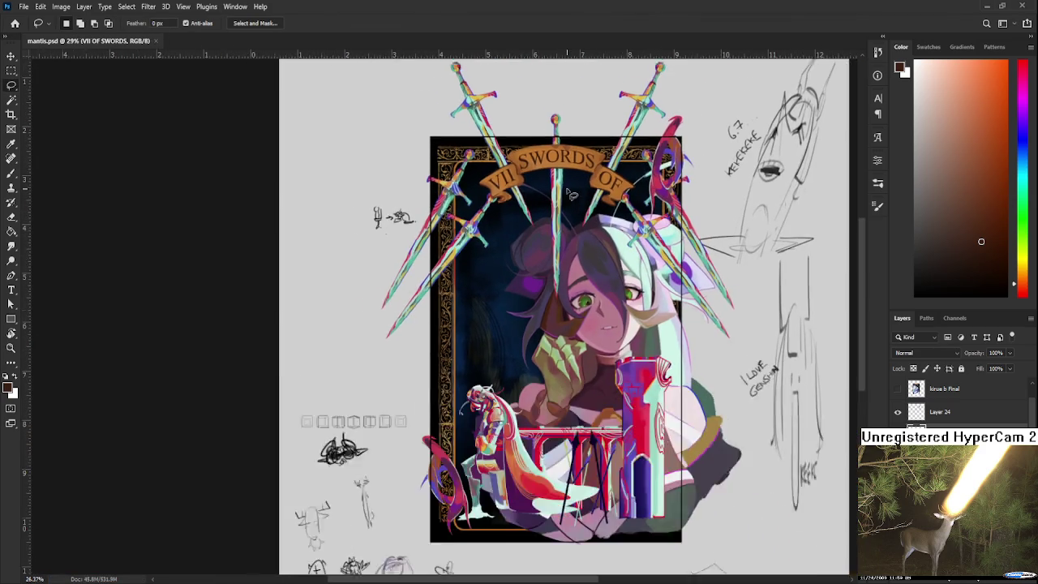
scroll(525, 339, "up", 2)
scroll(526, 339, "up", 3)
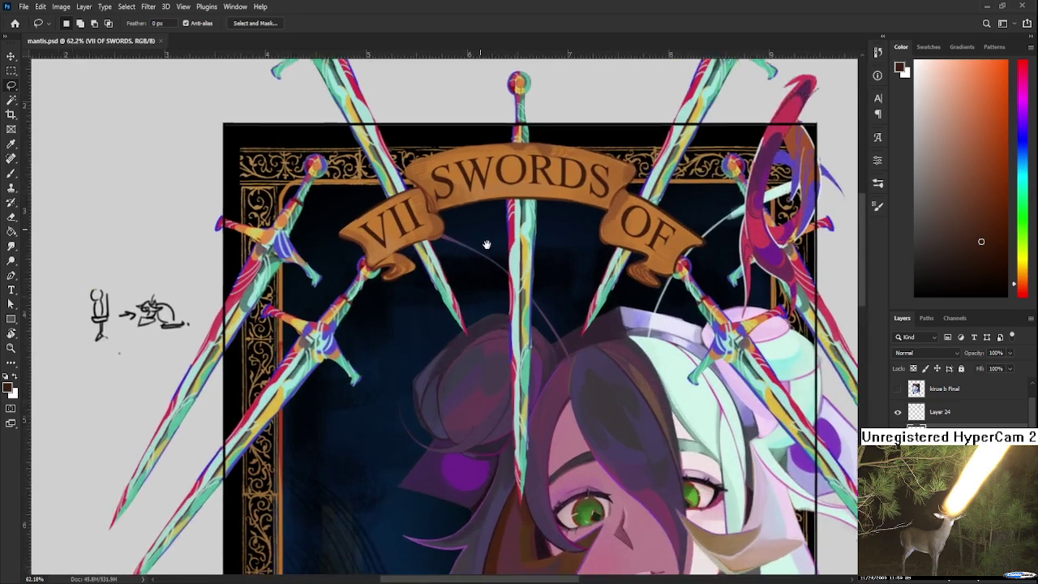
scroll(524, 324, "up", 1)
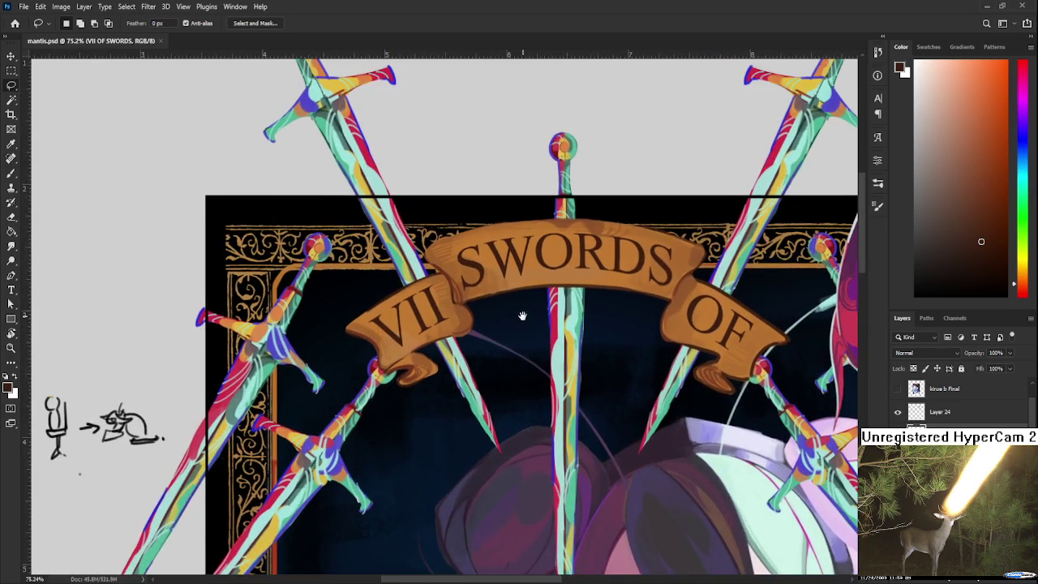
scroll(529, 381, "up", 1)
scroll(564, 343, "down", 1)
scroll(563, 343, "up", 1)
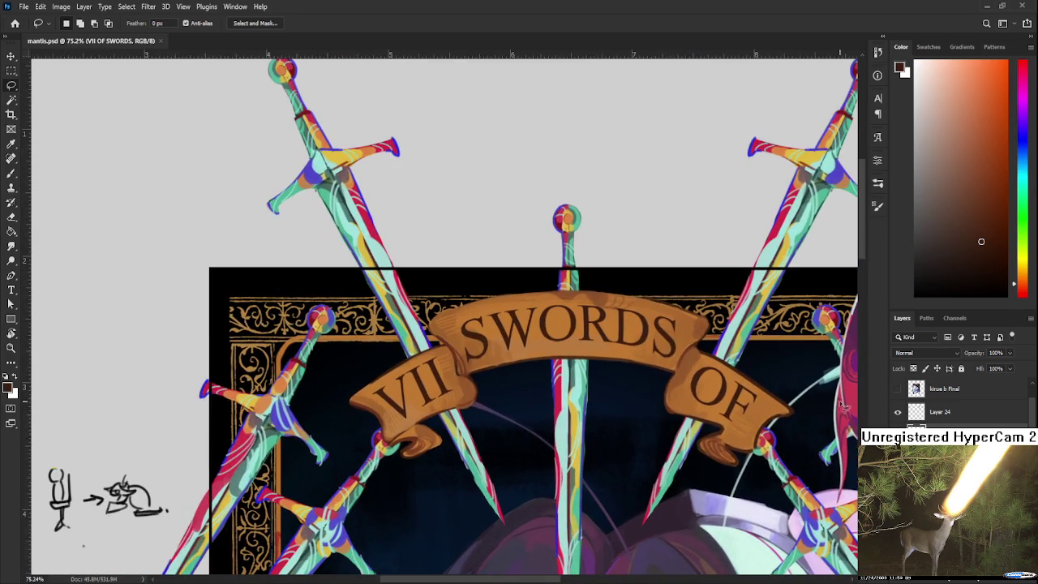
left_click_drag(778, 369, 851, 350)
Erase thin grain streaks through the VII SWORDS OF lettering while panning along the banner.
key("e")
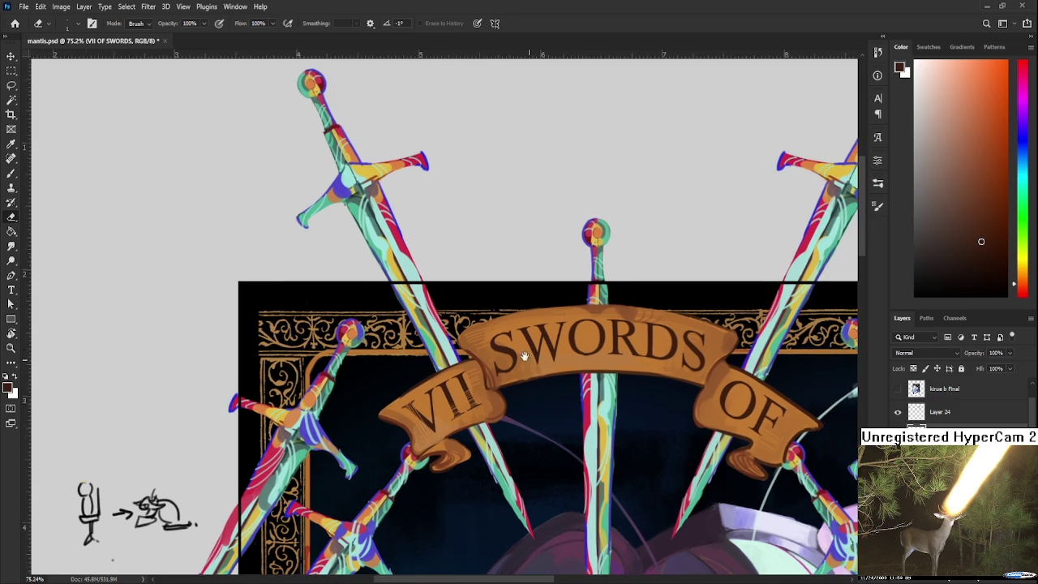
left_click_drag(523, 337, 479, 371)
left_click_drag(509, 366, 474, 391)
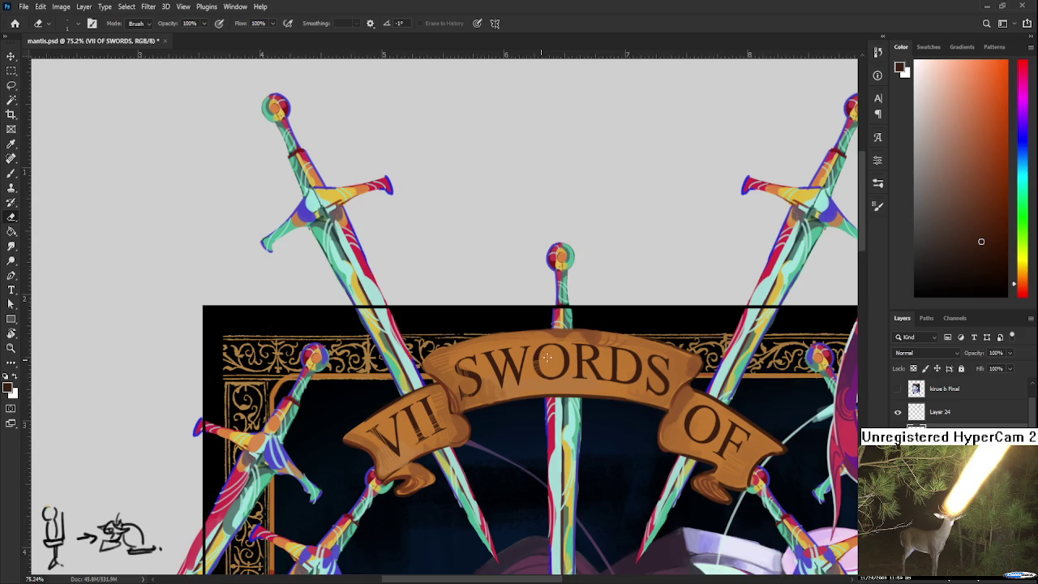
left_click_drag(608, 341, 535, 366)
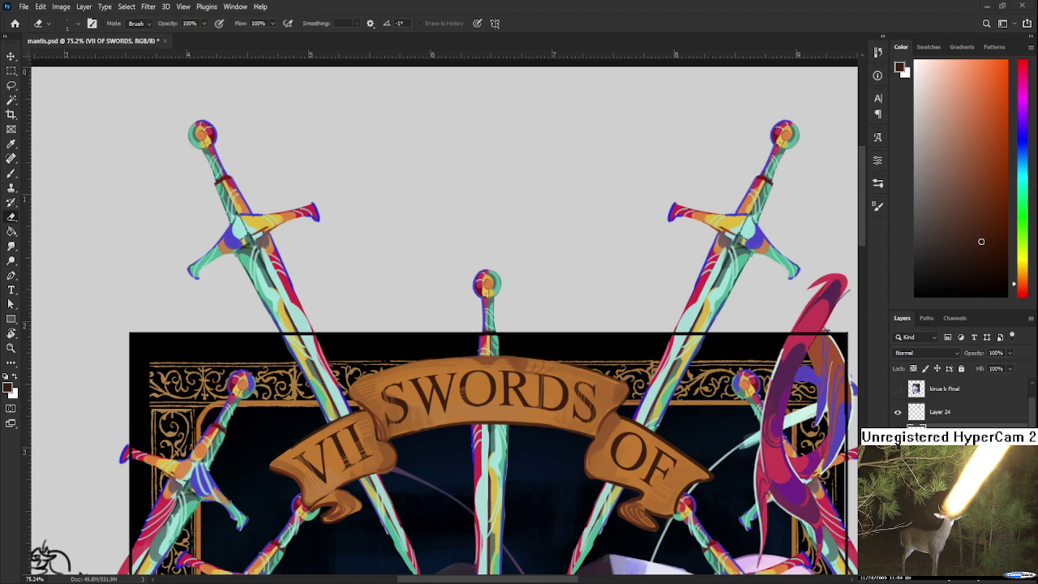
scroll(530, 440, "up", 1)
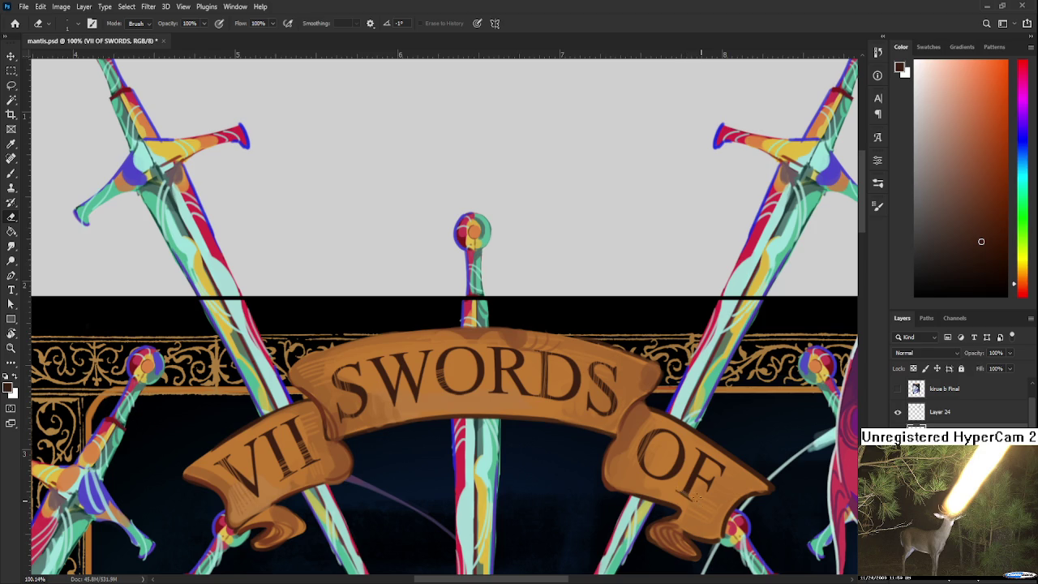
scroll(632, 429, "left", 5)
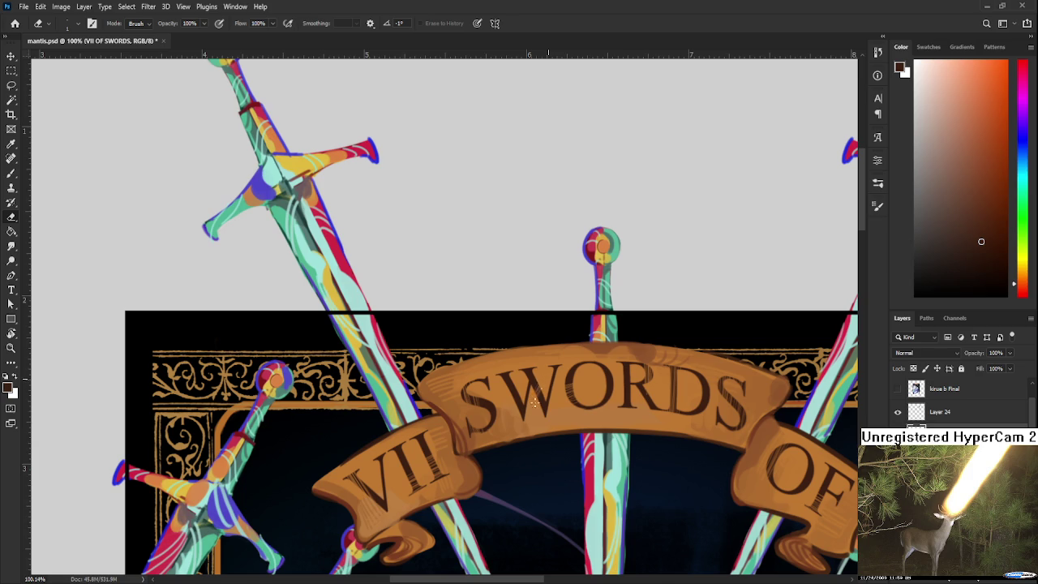
scroll(559, 403, "down", 2)
scroll(552, 400, "down", 1)
scroll(537, 396, "down", 2)
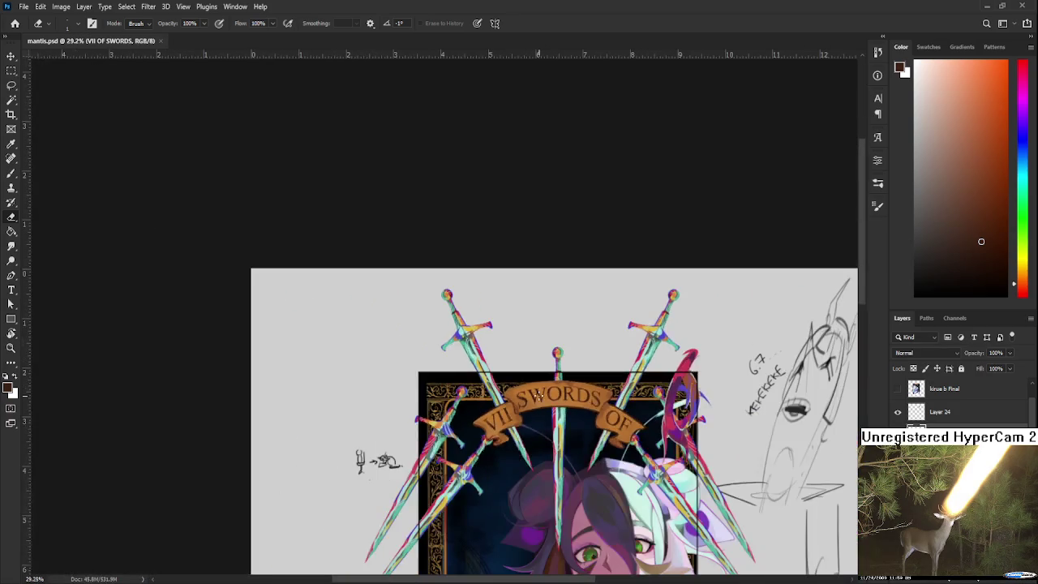
scroll(537, 396, "down", 2)
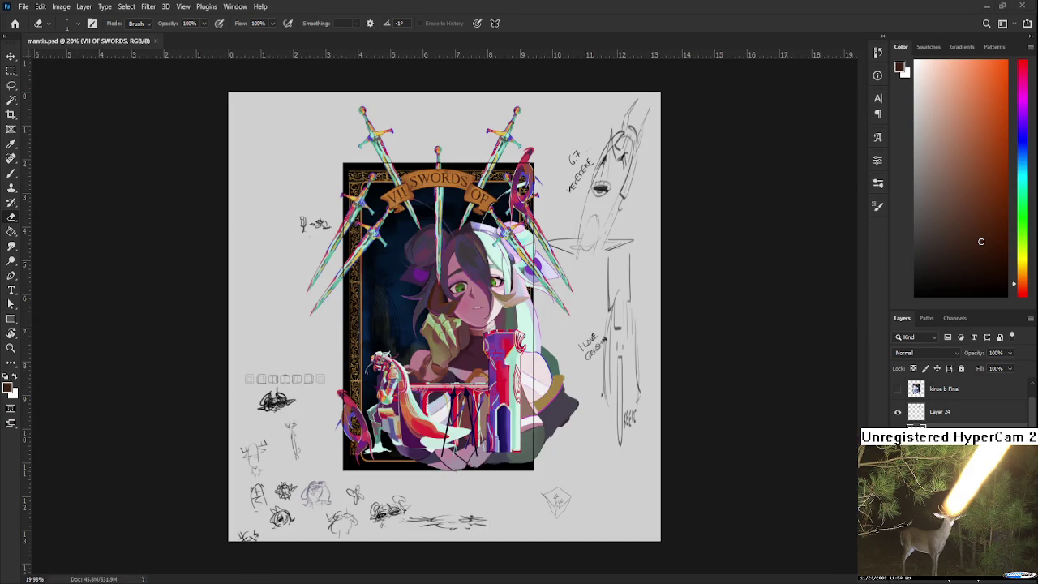
scroll(407, 240, "up", 2)
scroll(421, 267, "up", 1)
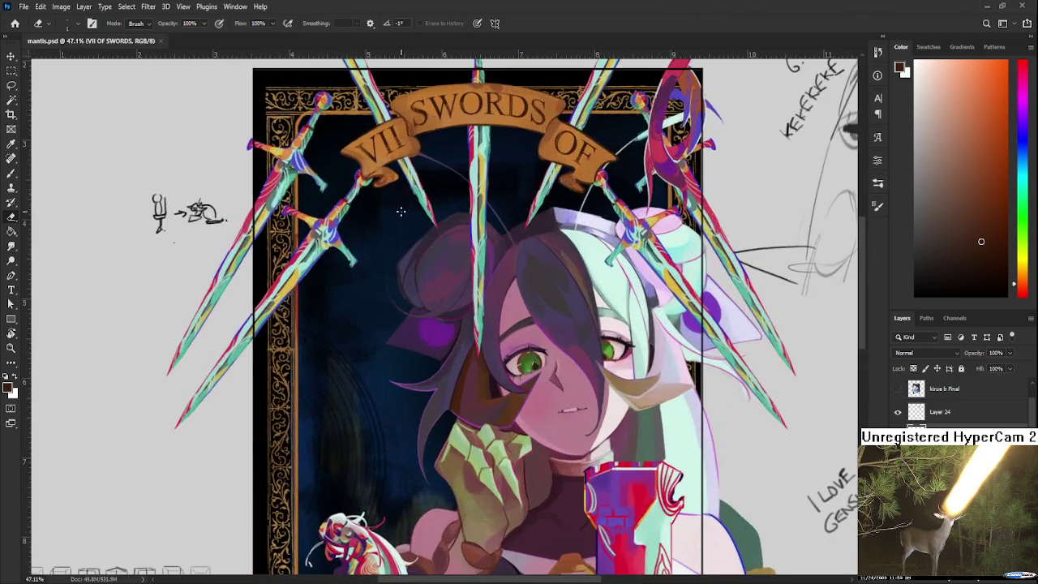
scroll(433, 292, "up", 1)
scroll(440, 303, "up", 1)
scroll(440, 302, "down", 1)
scroll(444, 275, "down", 1)
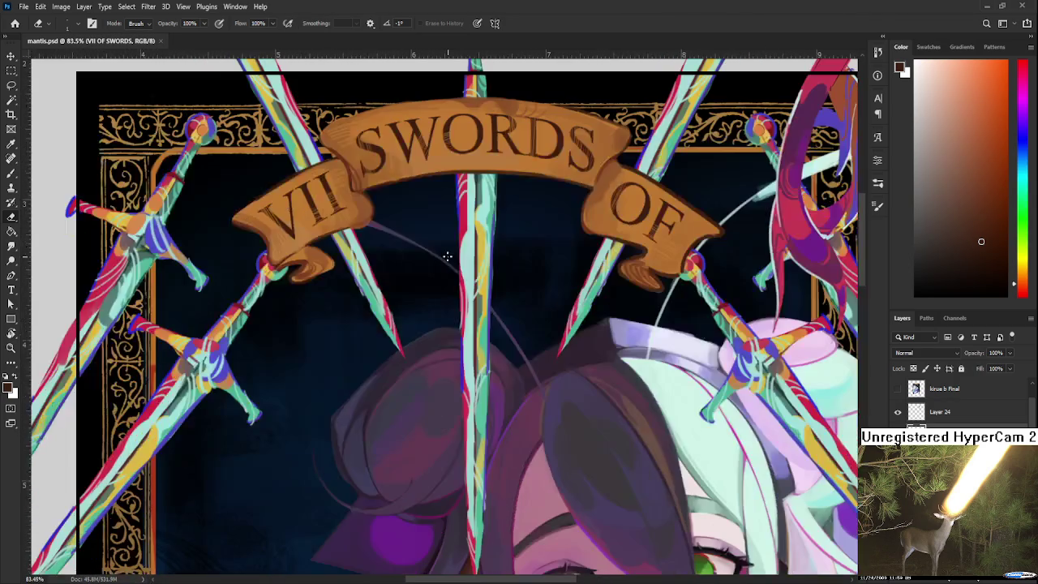
scroll(446, 257, "down", 1)
scroll(449, 264, "down", 1)
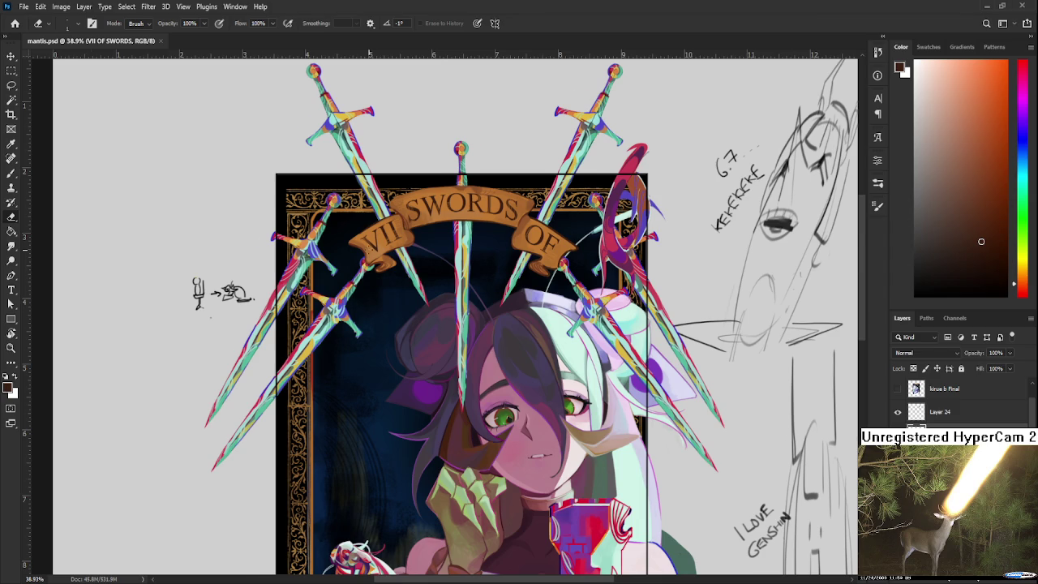
scroll(376, 260, "down", 1)
mouse_move(428, 251)
left_mouse_down()
mouse_move(498, 385)
mouse_move(497, 312)
left_mouse_up()
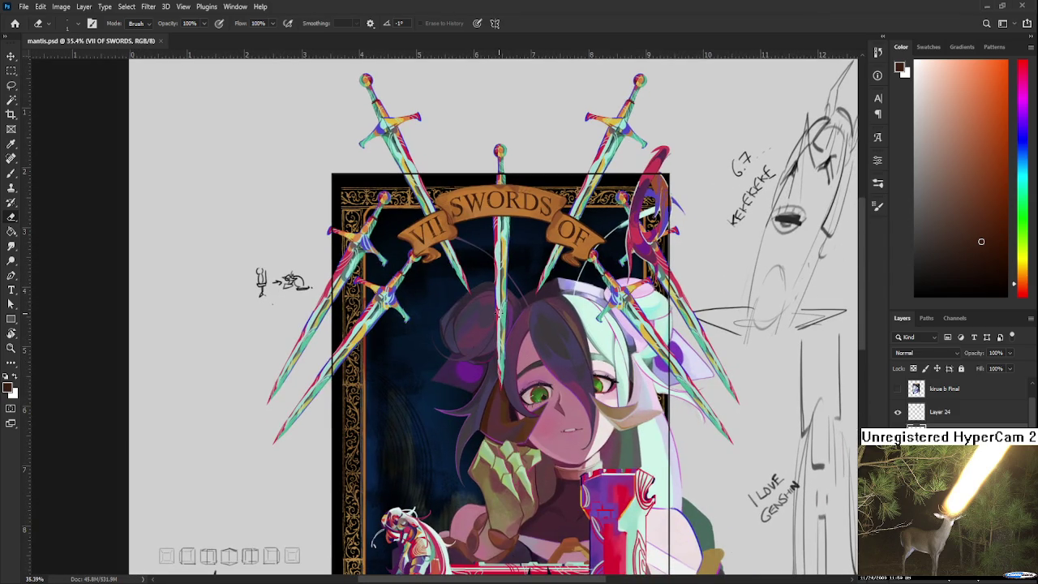
scroll(498, 312, "down", 4)
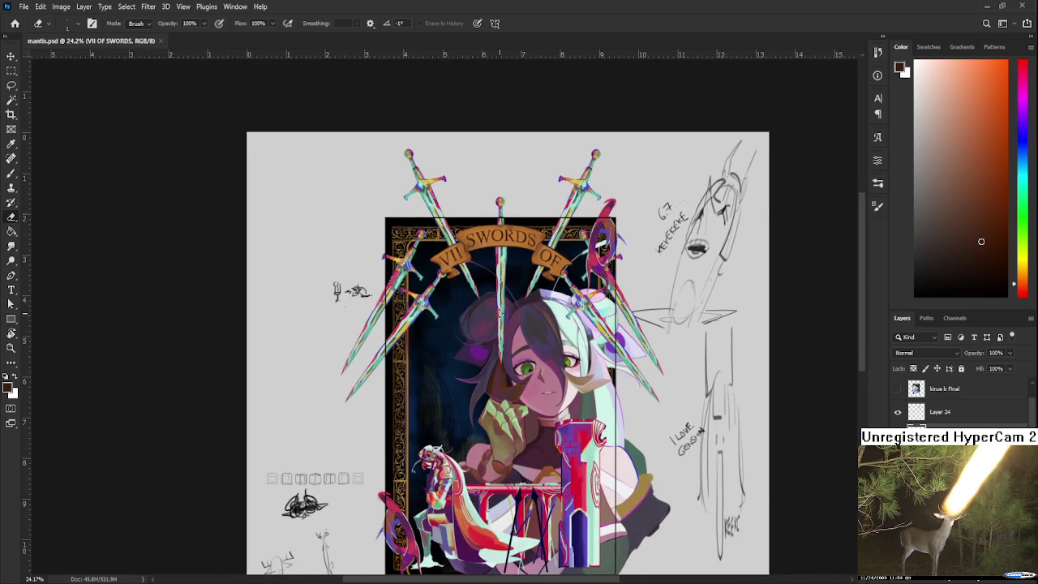
scroll(500, 308, "up", 1)
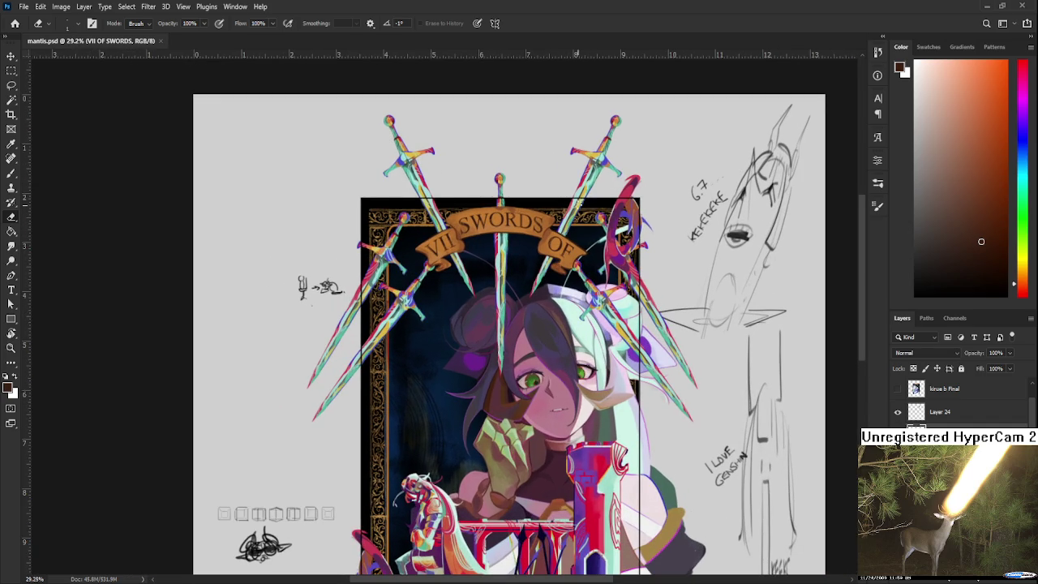
scroll(493, 179, "up", 2)
scroll(493, 178, "up", 1)
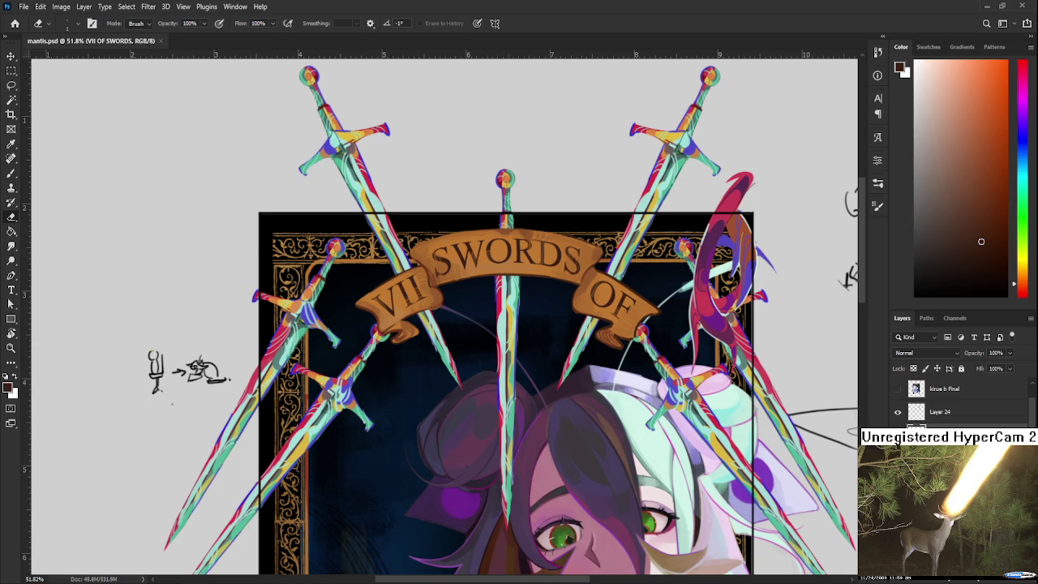
Select Layer 12, which holds the centre sword.
scroll(940, 401, "up", 3)
left_click(171, 403)
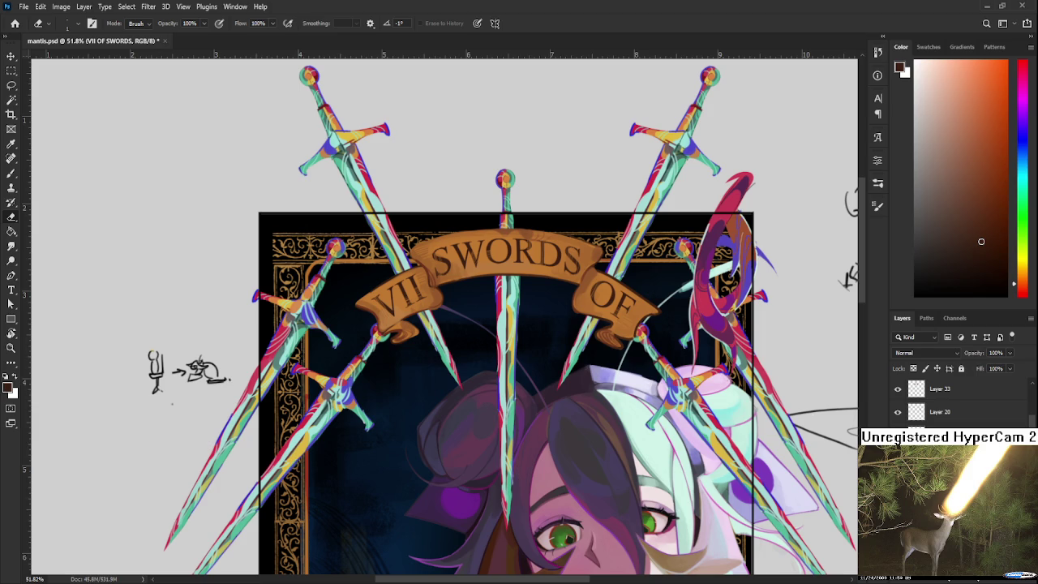
scroll(941, 400, "down", 1)
scroll(940, 399, "down", 2)
scroll(940, 400, "down", 2)
scroll(941, 400, "down", 2)
left_click(941, 435)
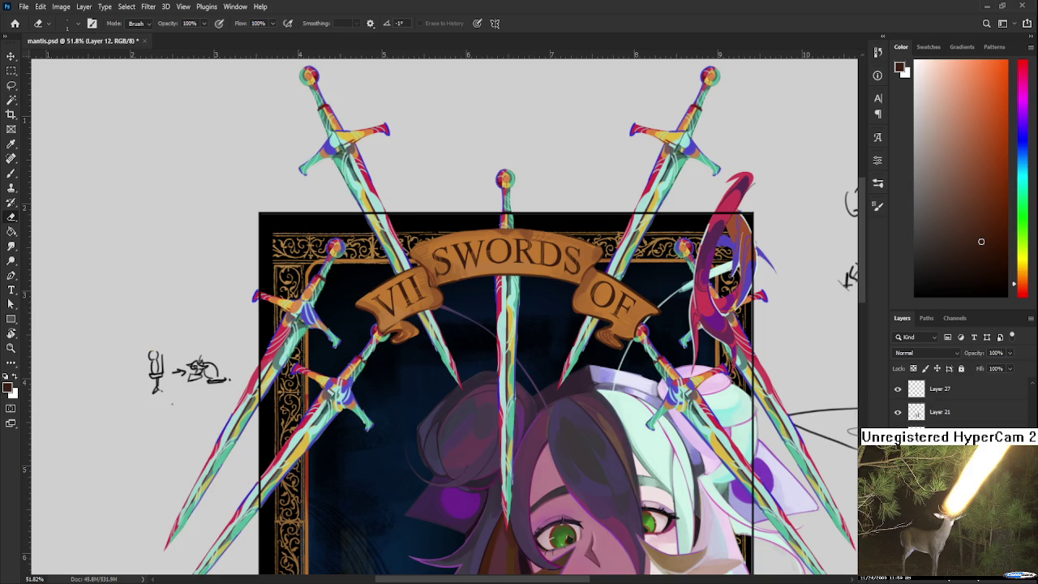
scroll(940, 400, "up", 1)
scroll(940, 399, "up", 5)
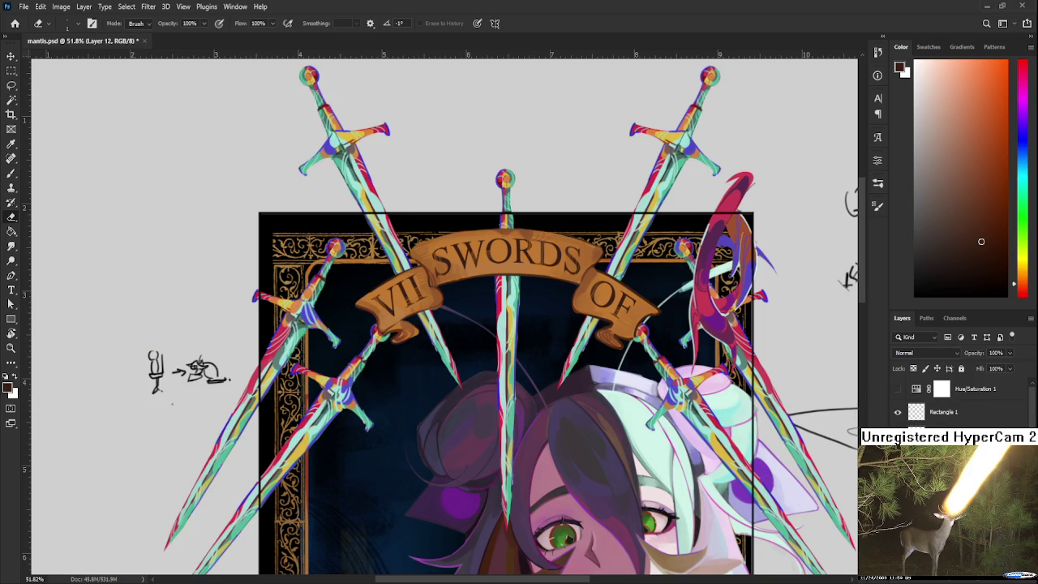
Restore the centre sword's erased crossguard and put the sword under Free Transform.
key("ctrl+z")
scroll(579, 358, "down", 2)
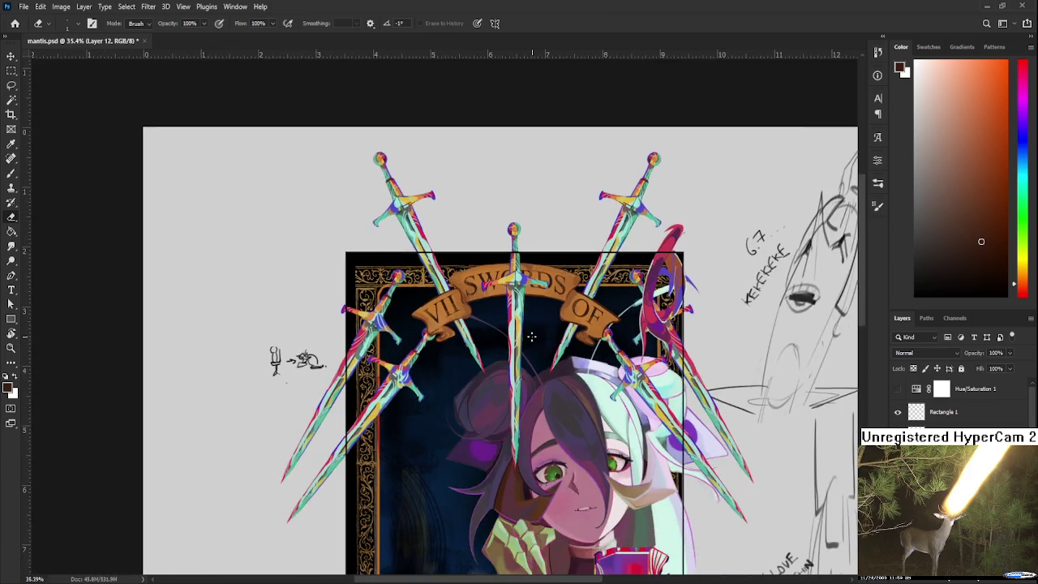
scroll(512, 308, "up", 1)
key("ctrl+t")
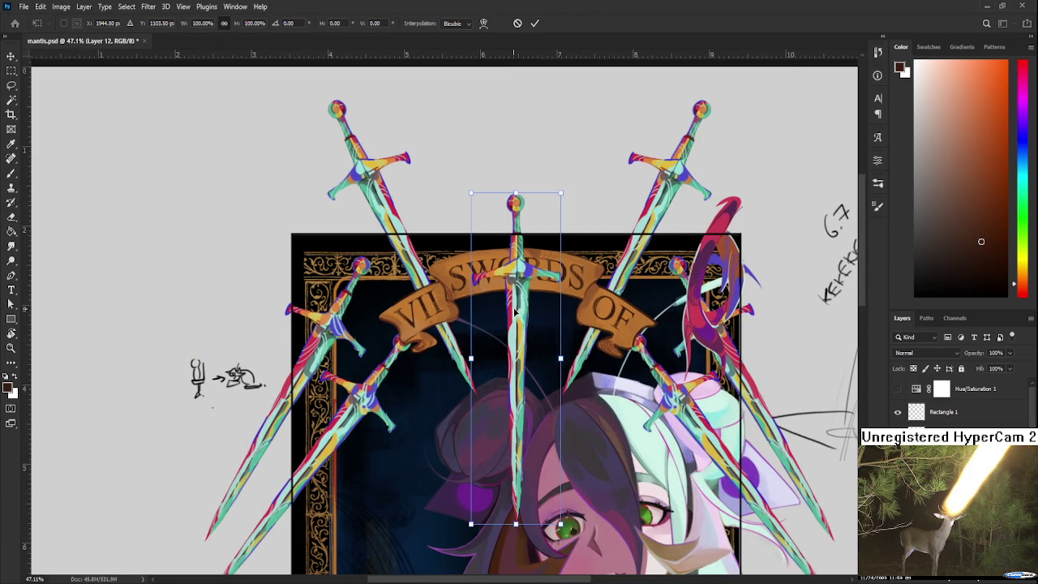
left_click_drag(513, 311, 529, 340)
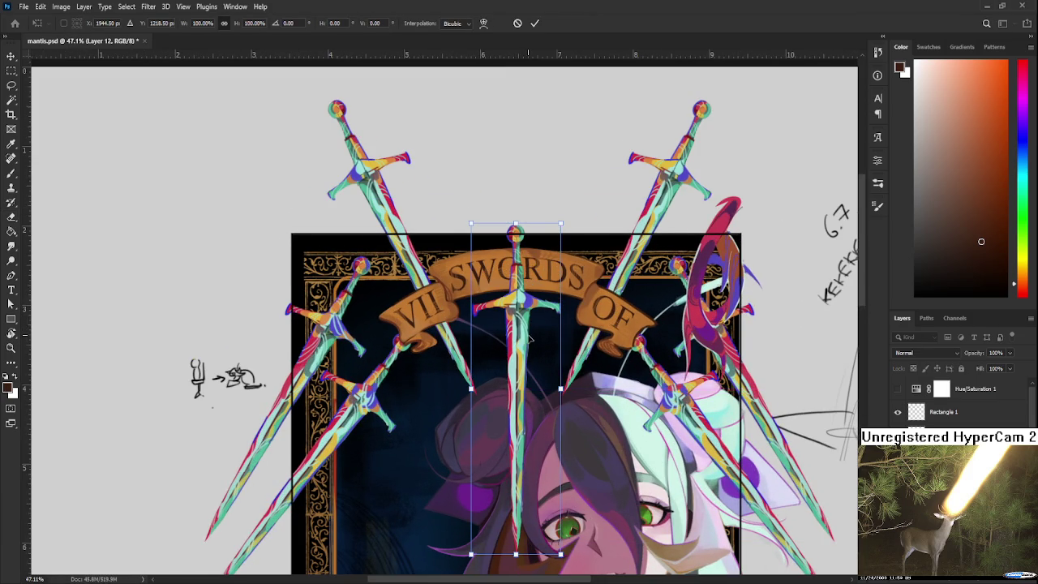
scroll(529, 338, "up", 1)
left_click_drag(501, 325, 500, 323)
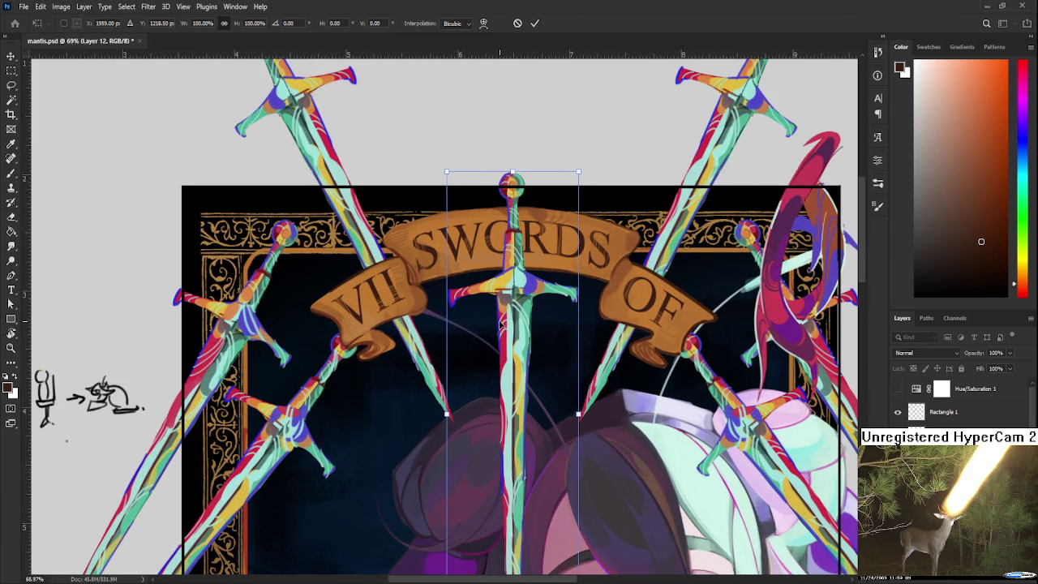
key("Right")
key("Right")
key("Right")
key("Right")
key("Right")
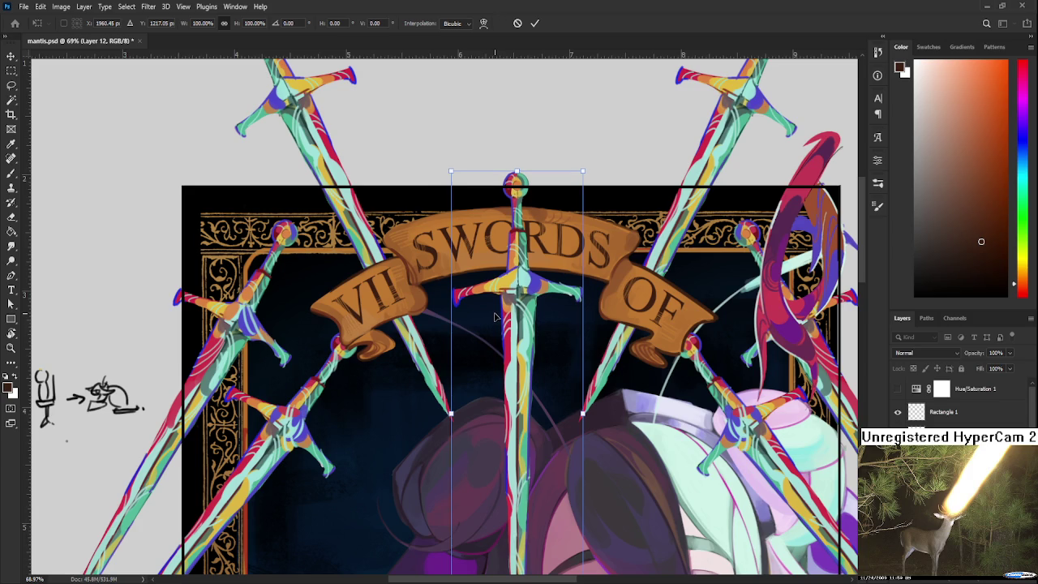
key("Return")
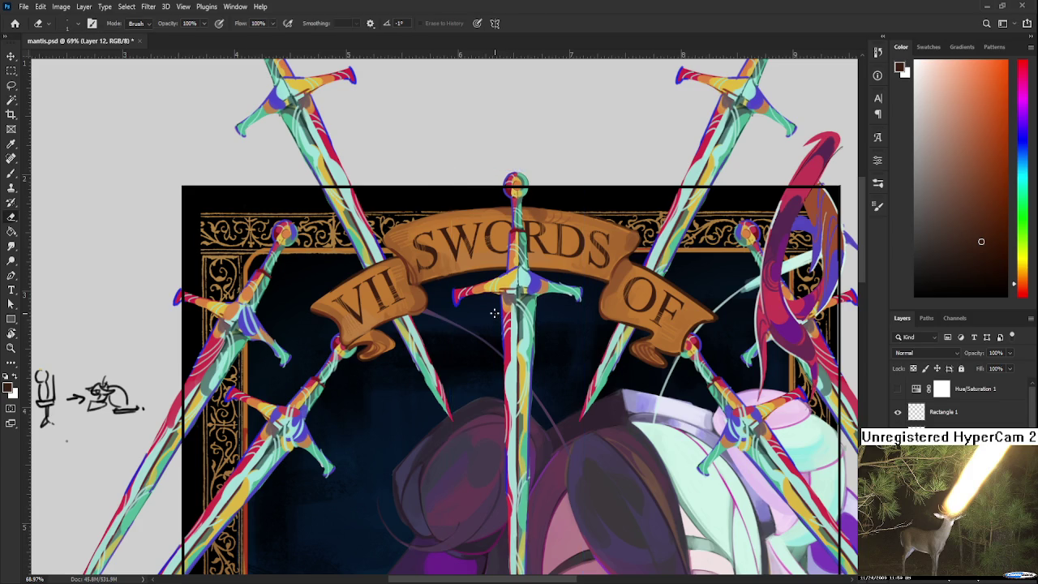
key("e")
scroll(525, 333, "down", 5)
scroll(524, 334, "down", 3)
scroll(540, 332, "down", 1)
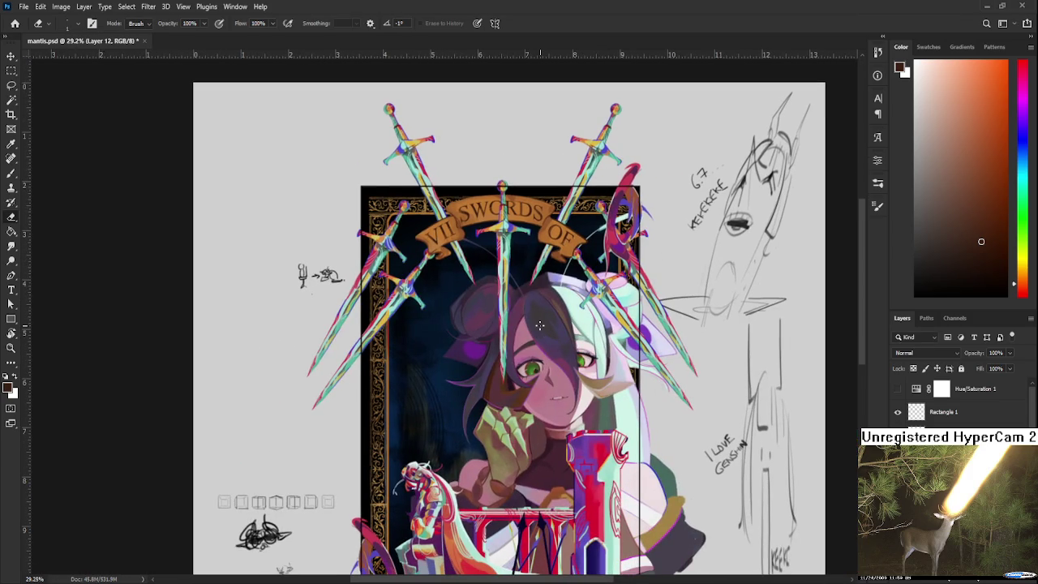
scroll(547, 278, "up", 2)
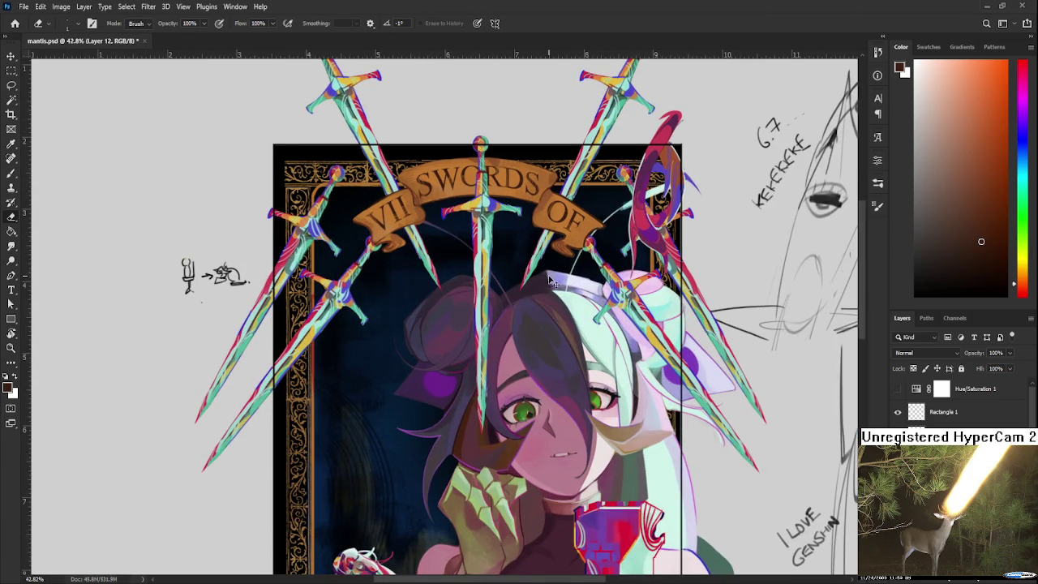
scroll(548, 278, "down", 2)
scroll(548, 278, "down", 1)
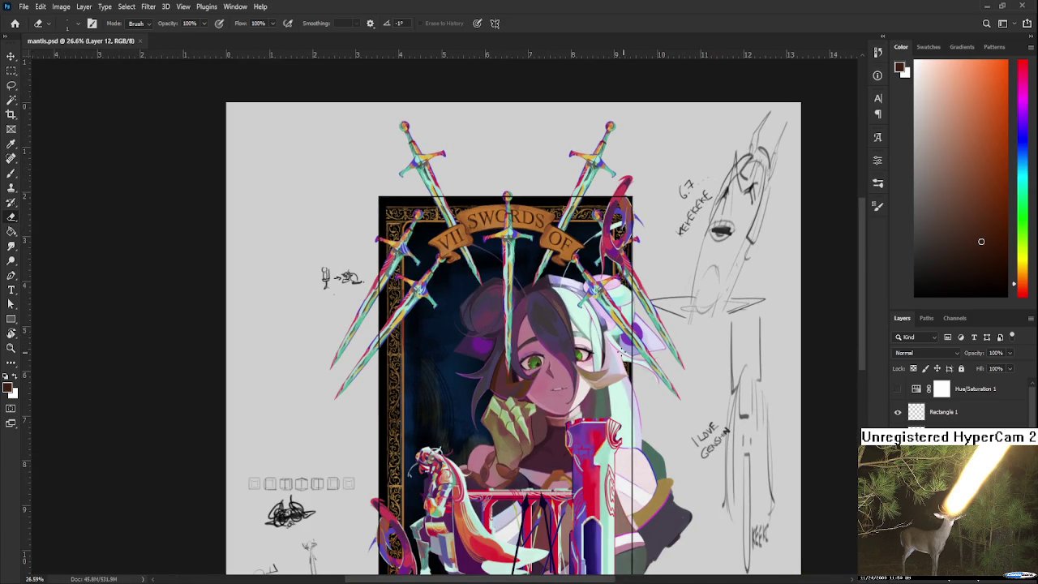
scroll(516, 237, "up", 1)
scroll(519, 223, "up", 4)
scroll(527, 212, "up", 2)
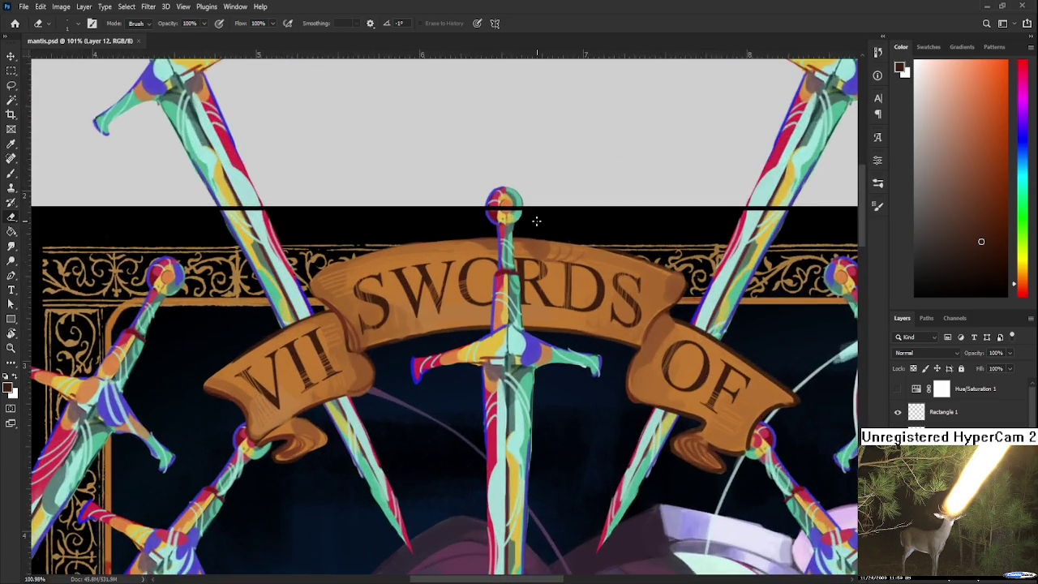
scroll(563, 361, "up", 1)
scroll(530, 289, "up", 1)
scroll(531, 292, "down", 2)
scroll(530, 296, "down", 1)
scroll(535, 268, "down", 2)
scroll(549, 217, "up", 1)
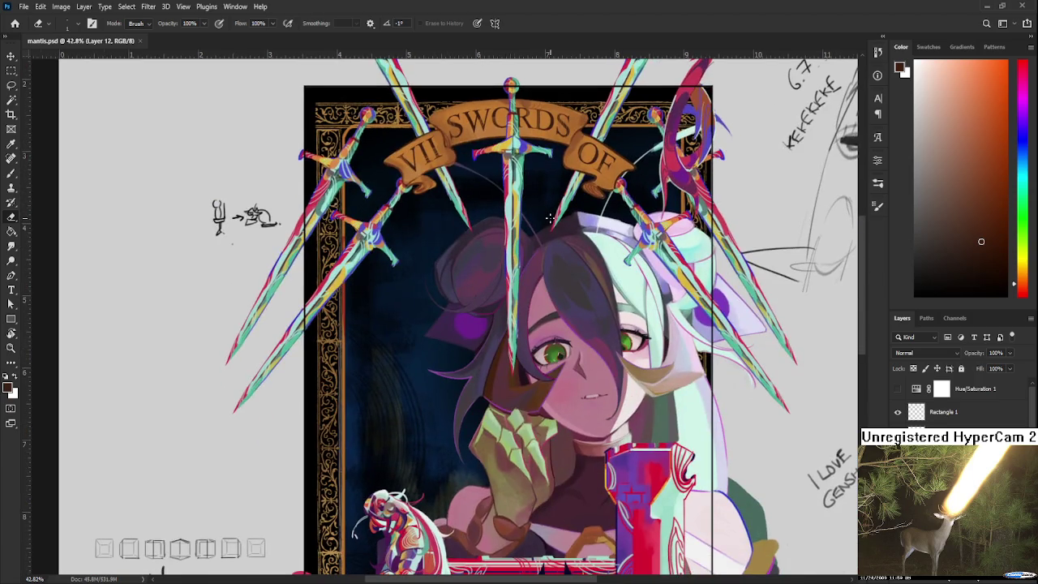
scroll(551, 227, "down", 2)
scroll(560, 251, "up", 1)
scroll(556, 271, "down", 1)
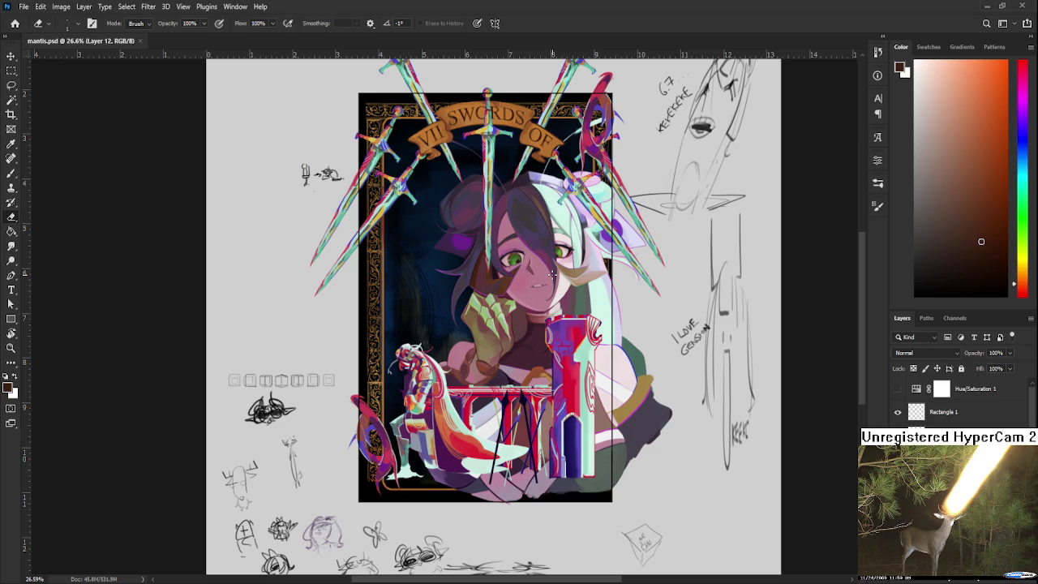
scroll(552, 274, "up", 1)
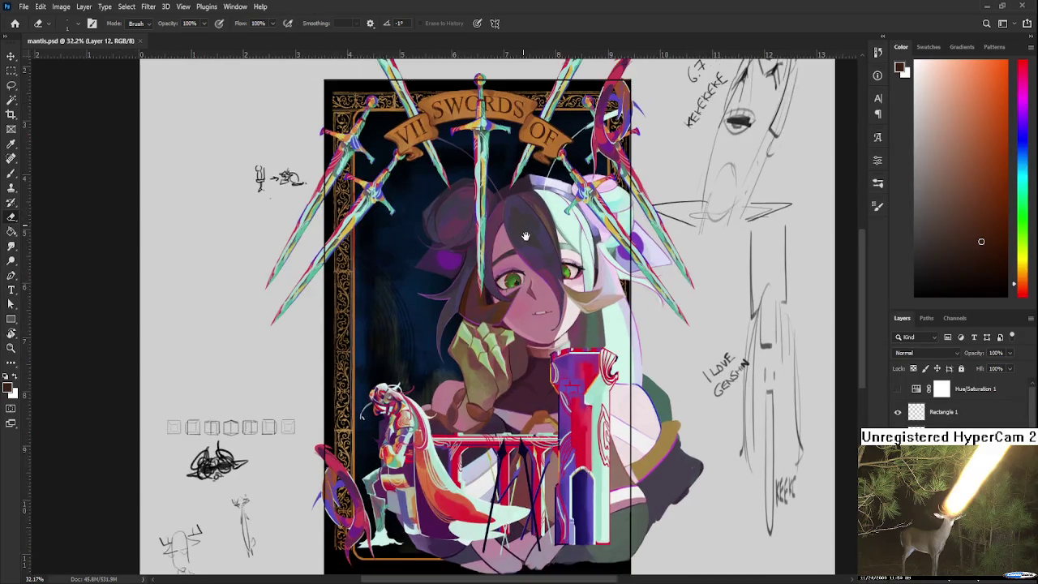
scroll(487, 248, "up", 3)
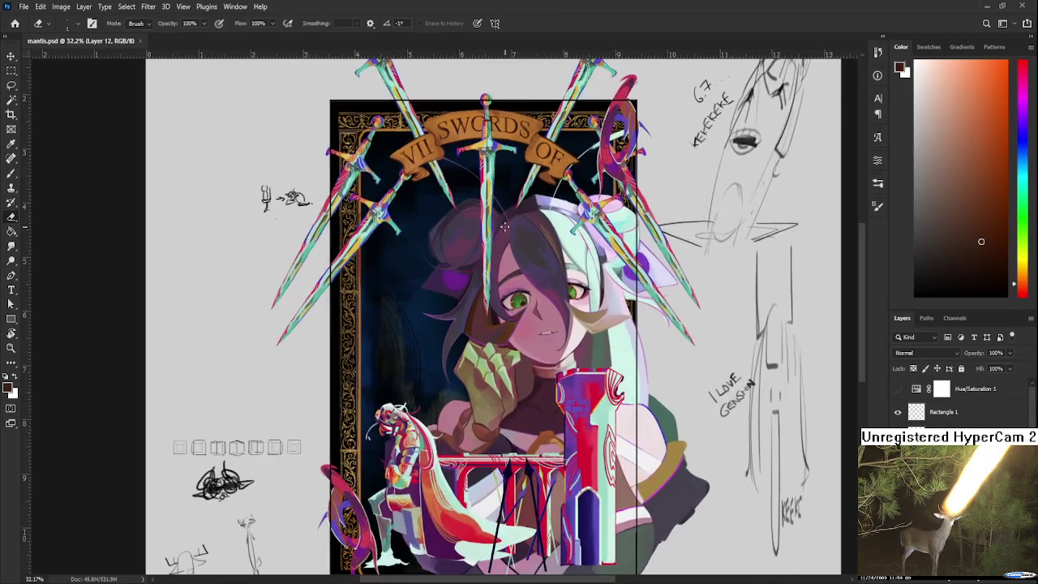
scroll(430, 325, "up", 3)
scroll(438, 421, "up", 2)
scroll(444, 497, "down", 1)
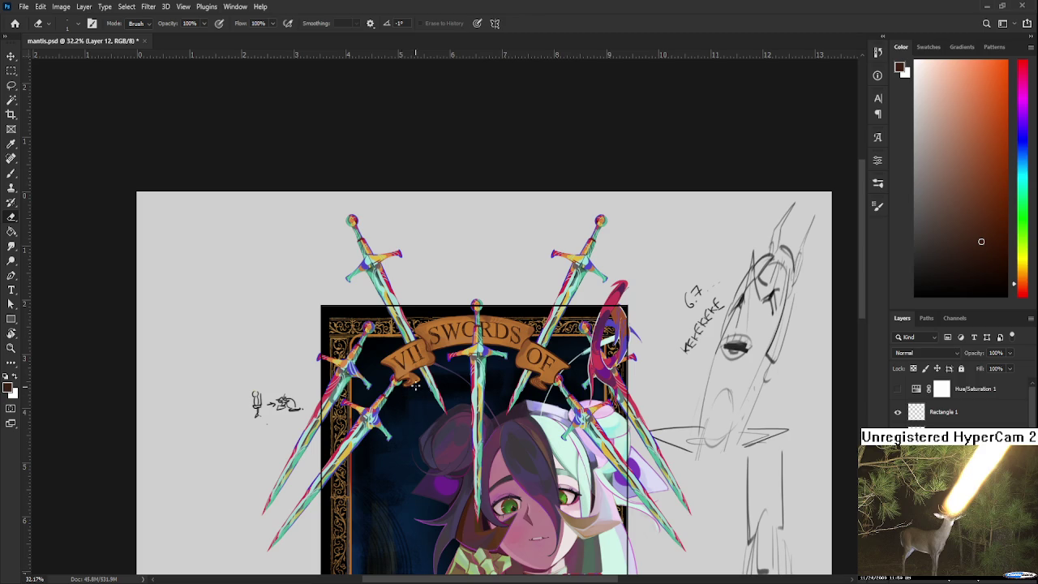
scroll(402, 393, "down", 1)
scroll(423, 344, "up", 2)
scroll(423, 344, "up", 2)
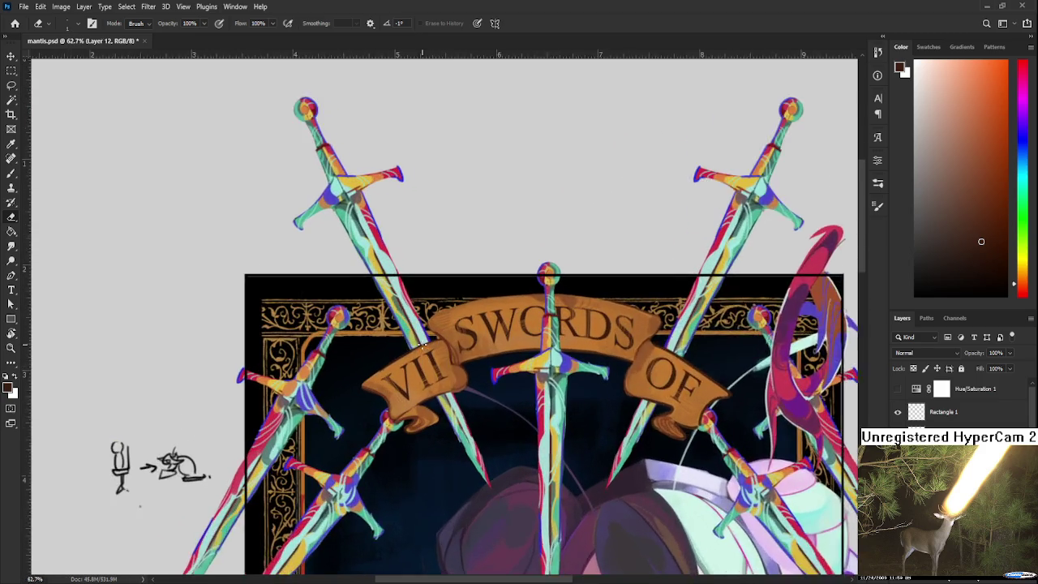
scroll(423, 345, "up", 2)
scroll(486, 421, "up", 1)
scroll(549, 501, "up", 1)
scroll(549, 500, "up", 1)
scroll(549, 501, "down", 1)
scroll(549, 500, "up", 1)
key("b")
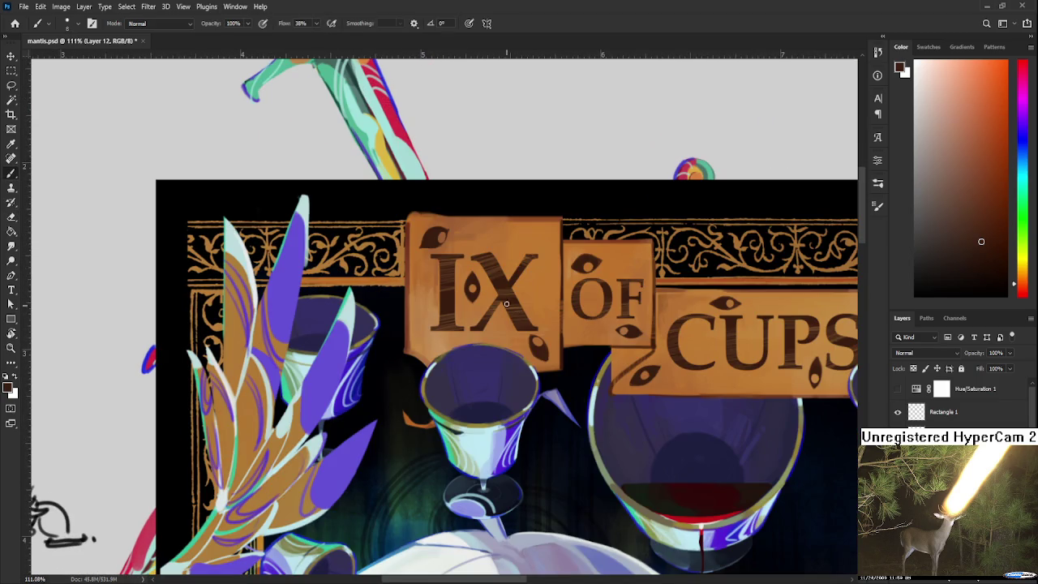
Hide the IX OF CUPS card and show Rectangle 1, leaving Hue/Saturation off.
left_click(897, 389)
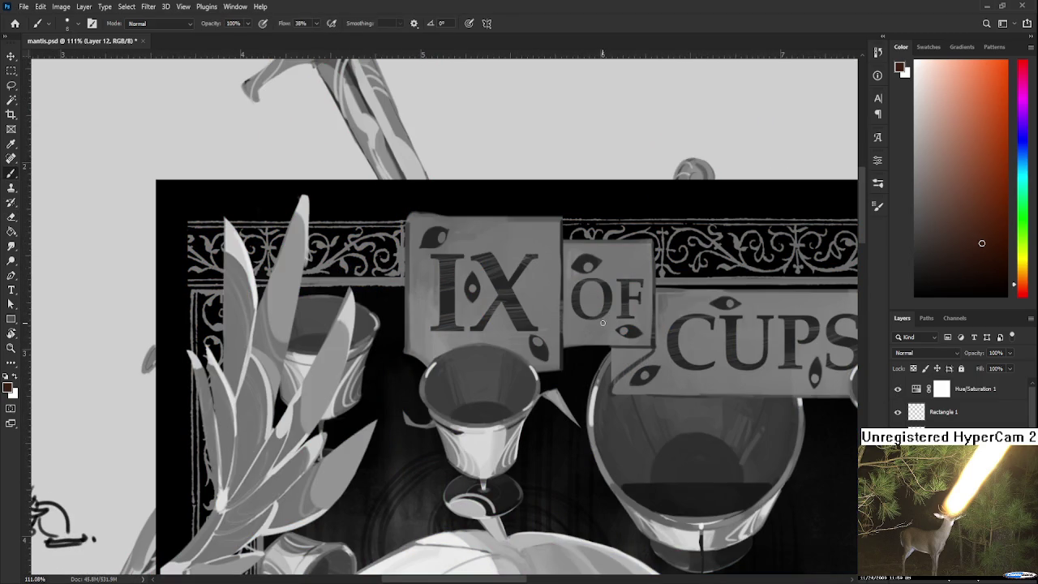
left_click_drag(897, 390, 899, 414)
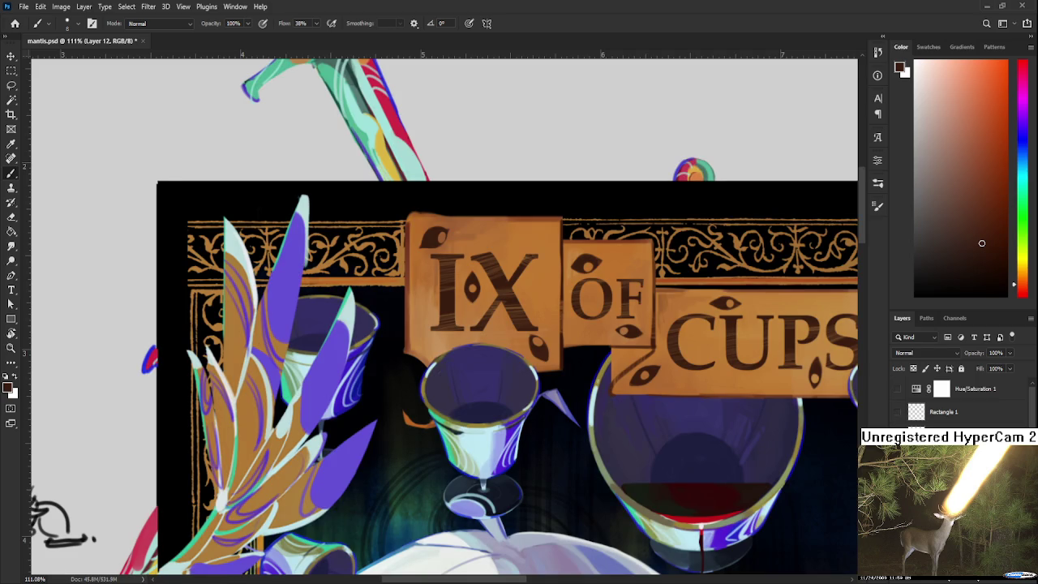
left_click(897, 413)
left_click(897, 412)
scroll(956, 401, "down", 1)
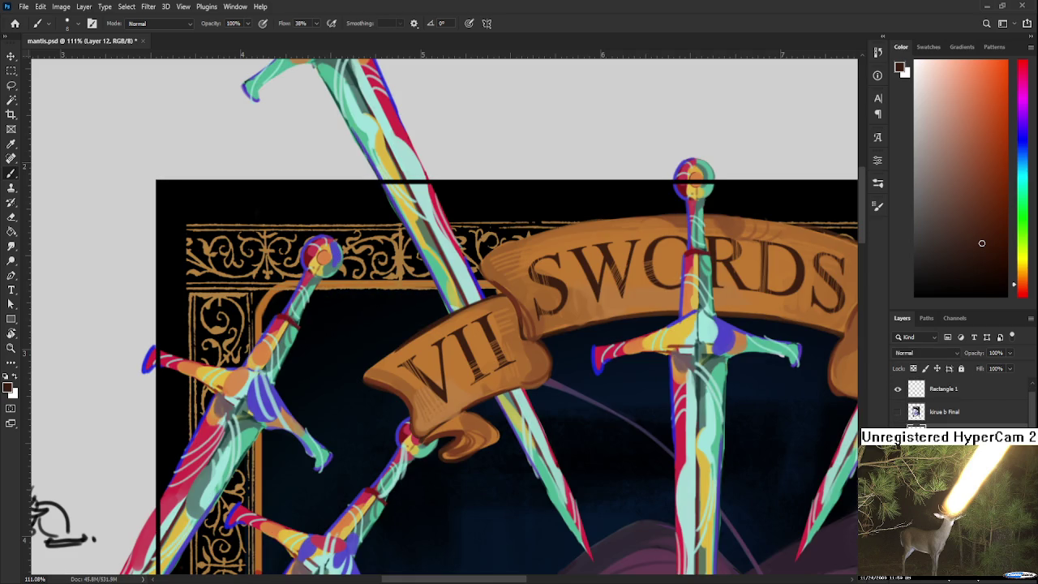
Add new empty Layer 34 above the VII OF SWORDS layer.
left_click(957, 426)
left_click(1003, 579)
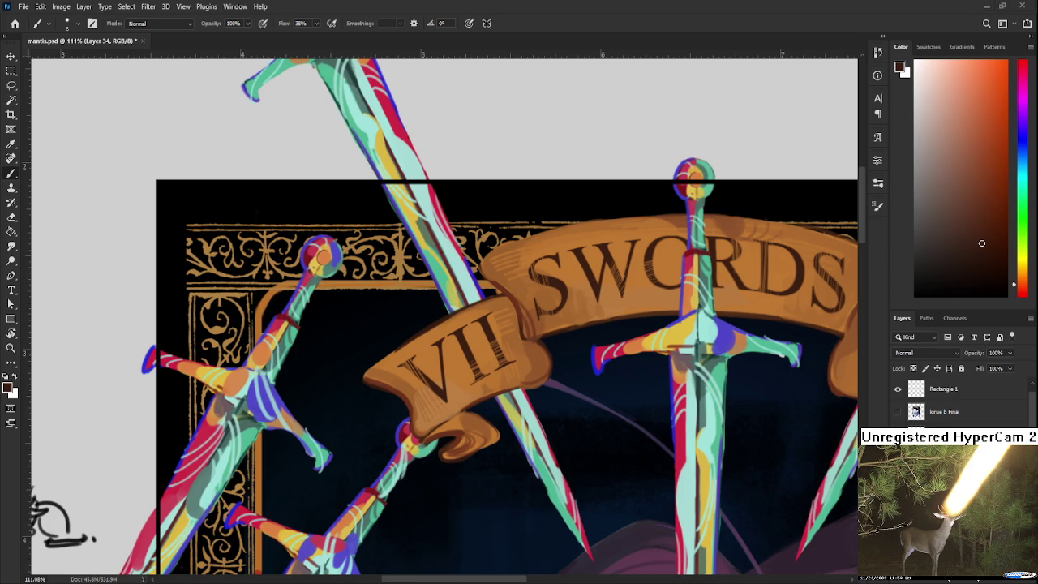
scroll(445, 316, "down", 2)
Paint a small dark cross left of the VII, trimming it with the eraser.
scroll(445, 316, "down", 2)
scroll(365, 316, "up", 4)
scroll(564, 339, "up", 2)
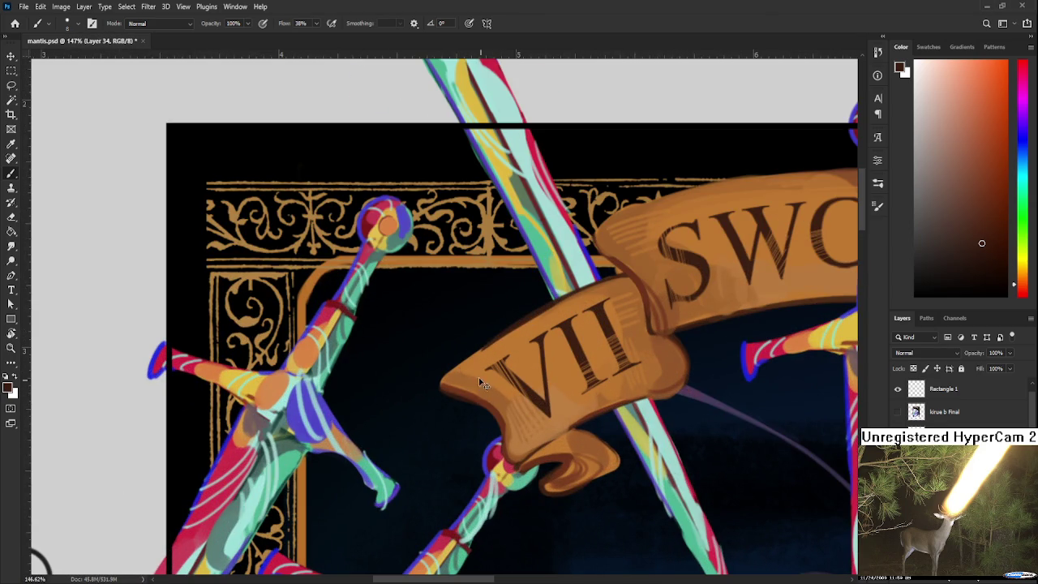
left_click_drag(469, 376, 488, 391)
key("e")
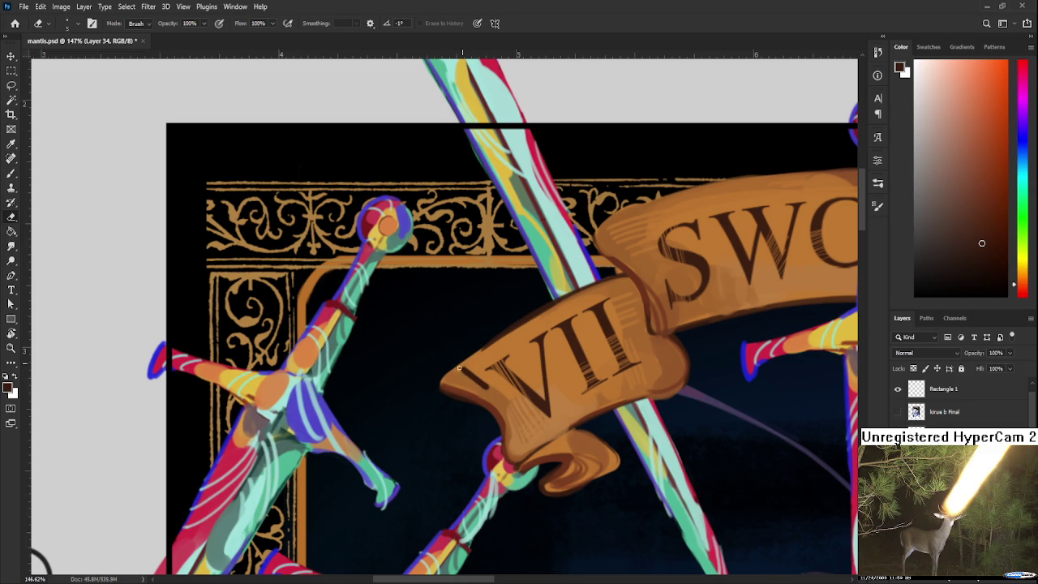
key("b")
mouse_move(464, 369)
left_mouse_down()
mouse_move(476, 382)
mouse_move(464, 381)
left_mouse_up()
key("e")
left_click_drag(484, 373, 473, 363)
Pan over the card to review its lower part and the swords above.
scroll(478, 322, "down", 3)
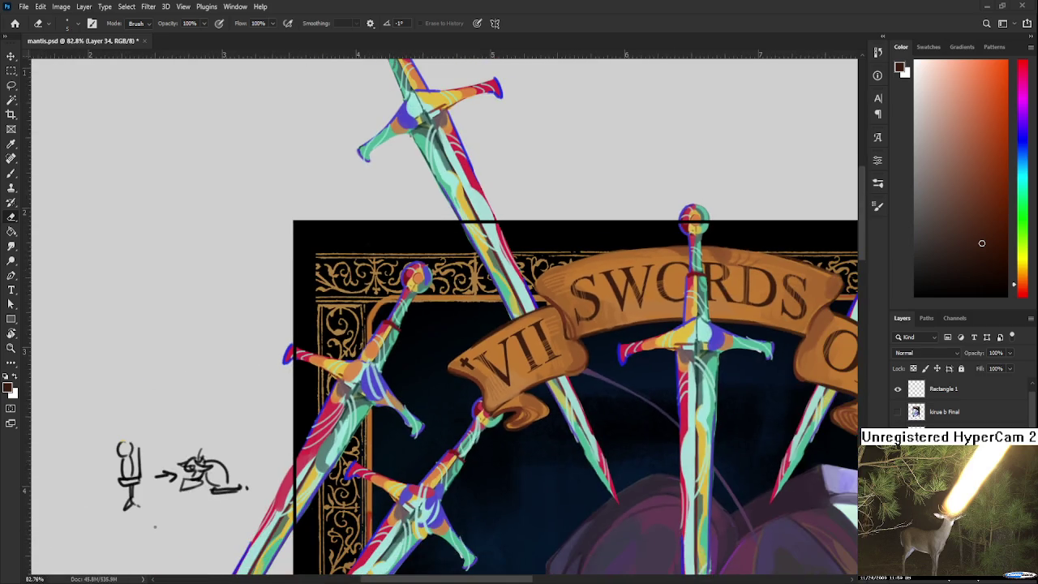
scroll(478, 322, "down", 3)
mouse_move(520, 411)
left_mouse_down()
mouse_move(502, 189)
mouse_move(503, 209)
left_mouse_up()
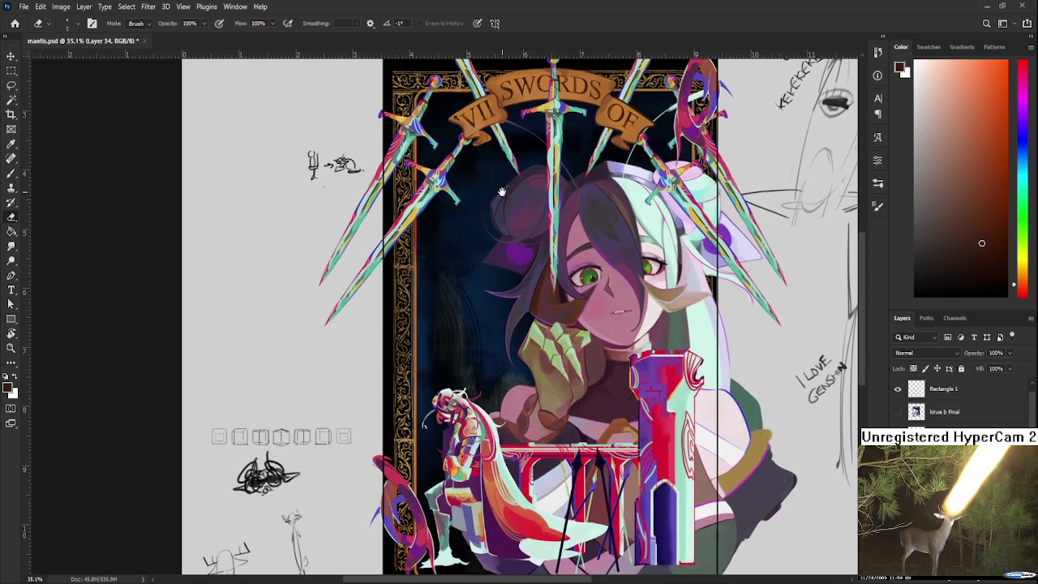
left_click_drag(504, 166, 516, 341)
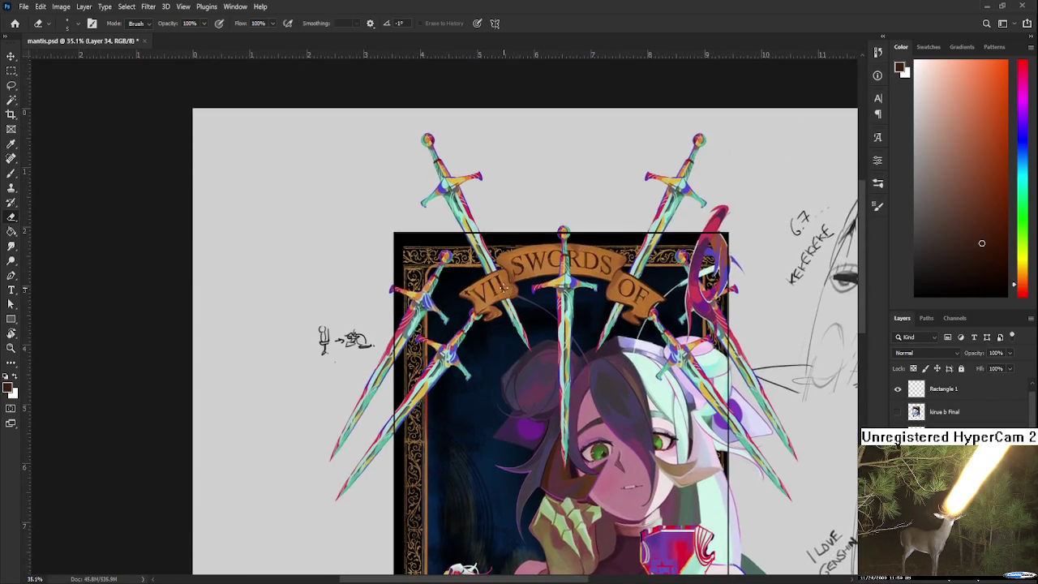
Erase and repaint the small dark cross to the left of the VII on the banner.
scroll(485, 293, "up", 5)
left_click_drag(367, 344, 376, 355)
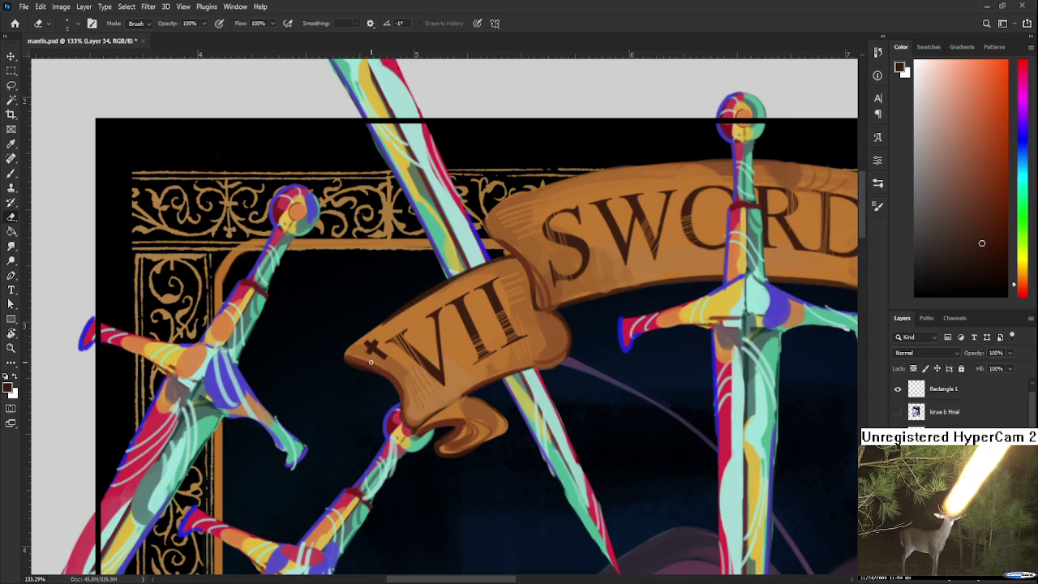
key("l")
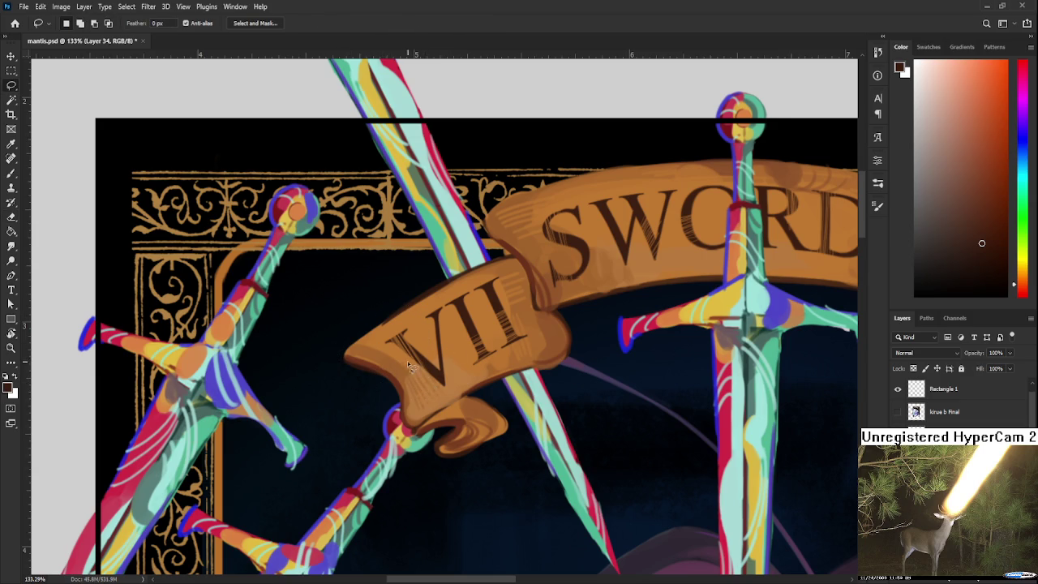
key("b")
mouse_move(367, 346)
left_mouse_down()
mouse_move(395, 365)
mouse_move(380, 349)
left_mouse_up()
key("e")
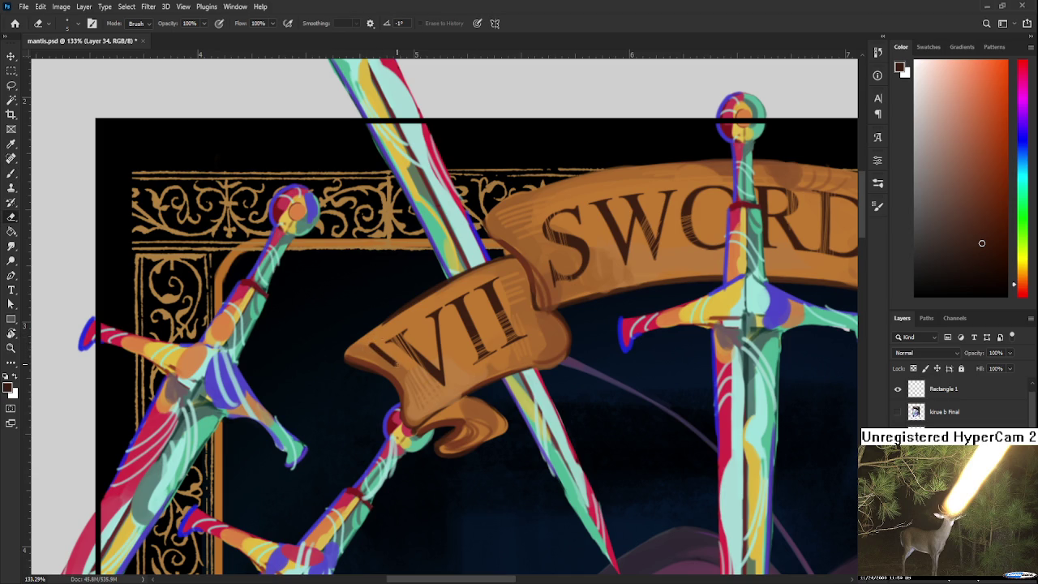
left_click_drag(387, 366, 372, 354)
key("b")
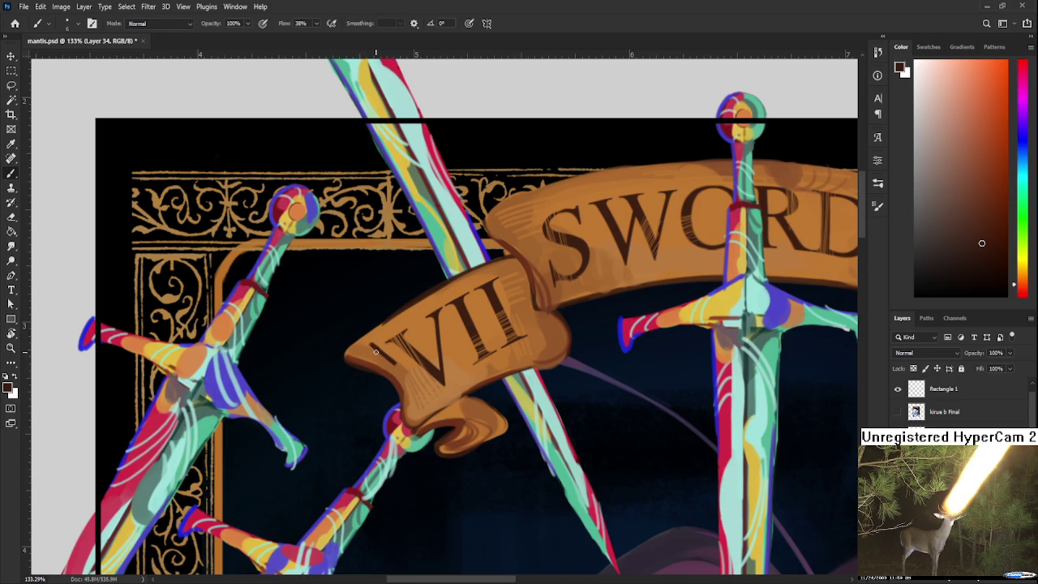
key("e")
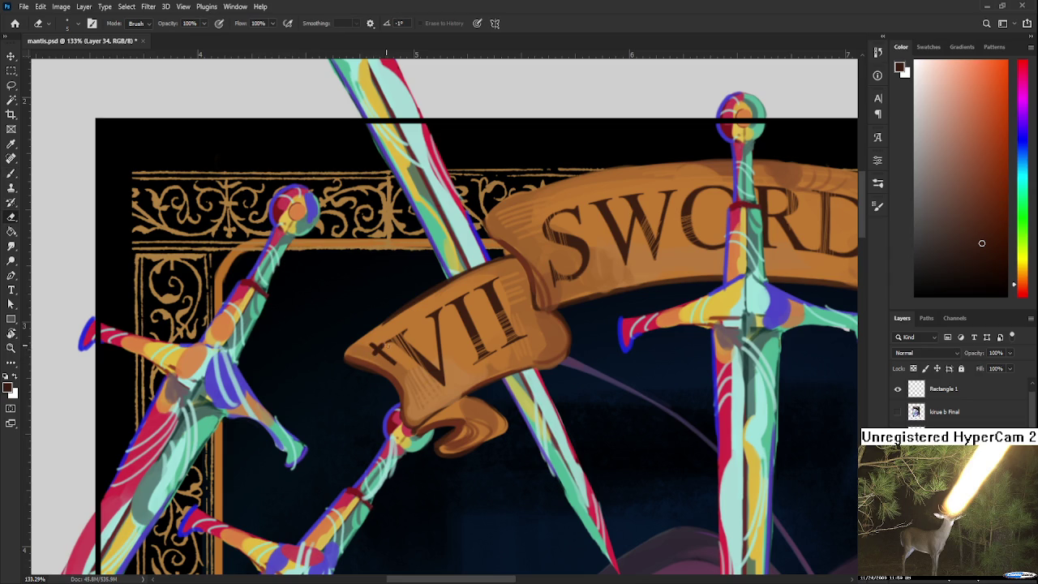
Paint a matching small dark cross to the right of the VII.
left_click_drag(489, 322, 498, 358)
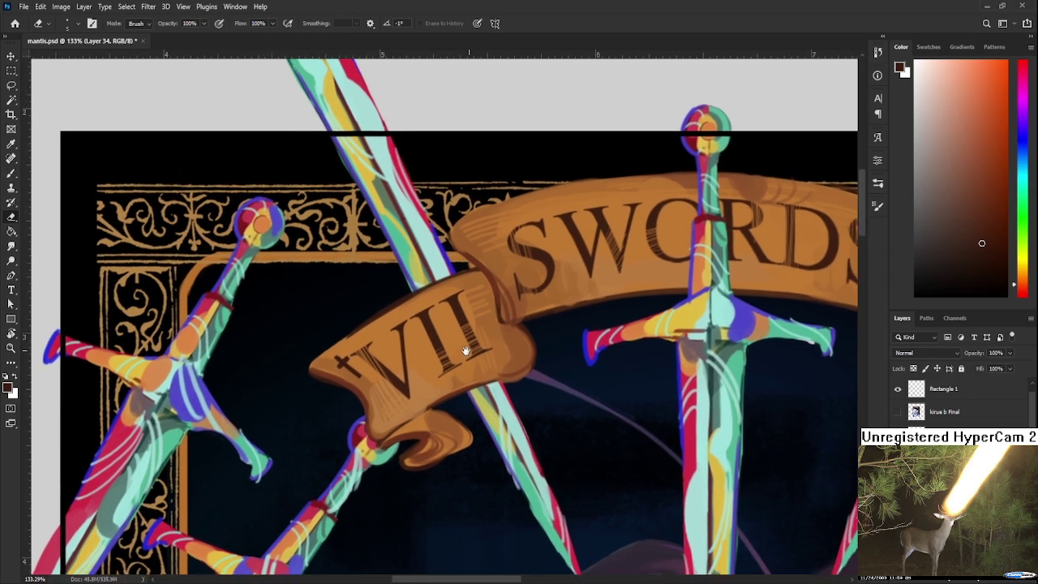
key("b")
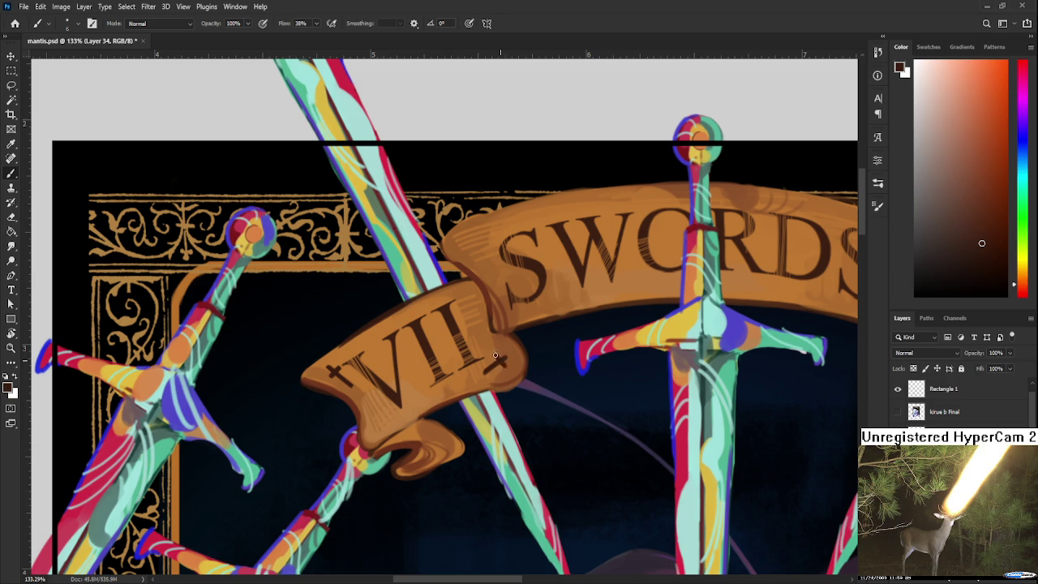
key("e")
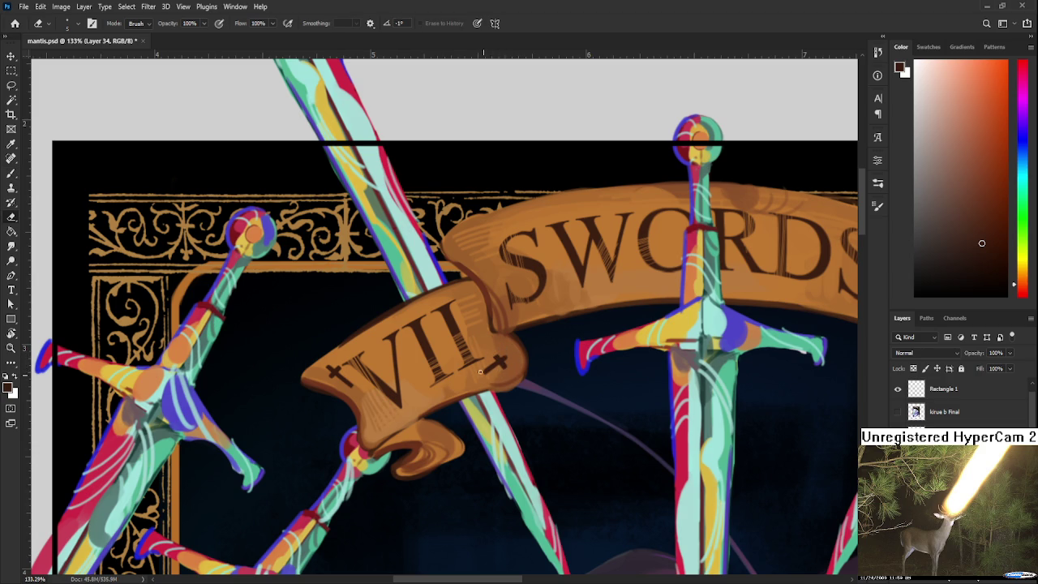
scroll(488, 378, "up", 2)
key("b")
mouse_move(423, 312)
left_mouse_down()
mouse_move(438, 340)
mouse_move(433, 313)
left_mouse_up()
key("e")
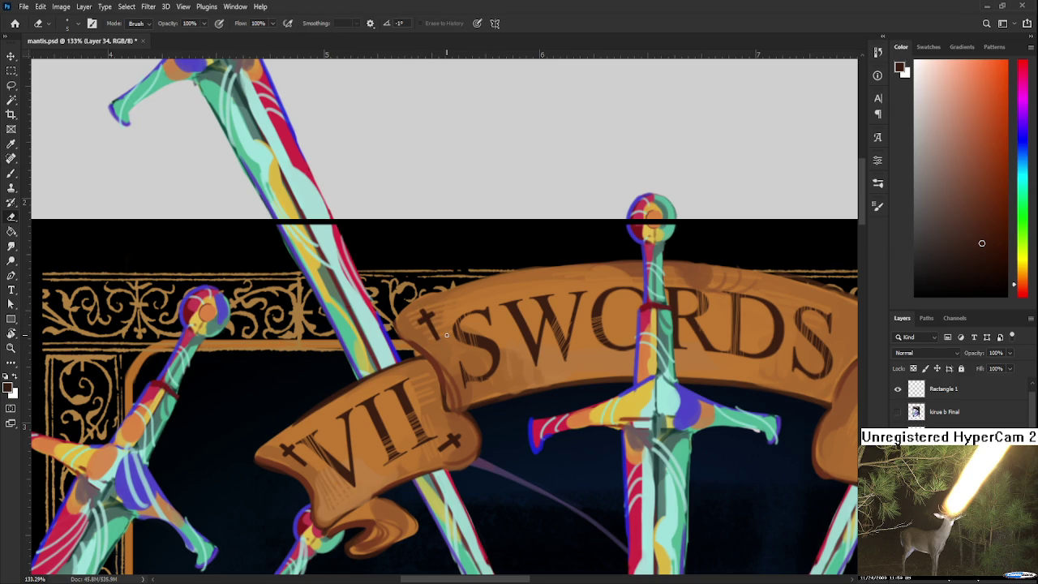
scroll(446, 335, "down", 5)
scroll(495, 344, "down", 1)
scroll(495, 344, "up", 1)
scroll(496, 344, "up", 2)
scroll(585, 323, "down", 1)
scroll(584, 362, "up", 1)
key("b")
left_click_drag(536, 351, 565, 350)
key("ctrl+z")
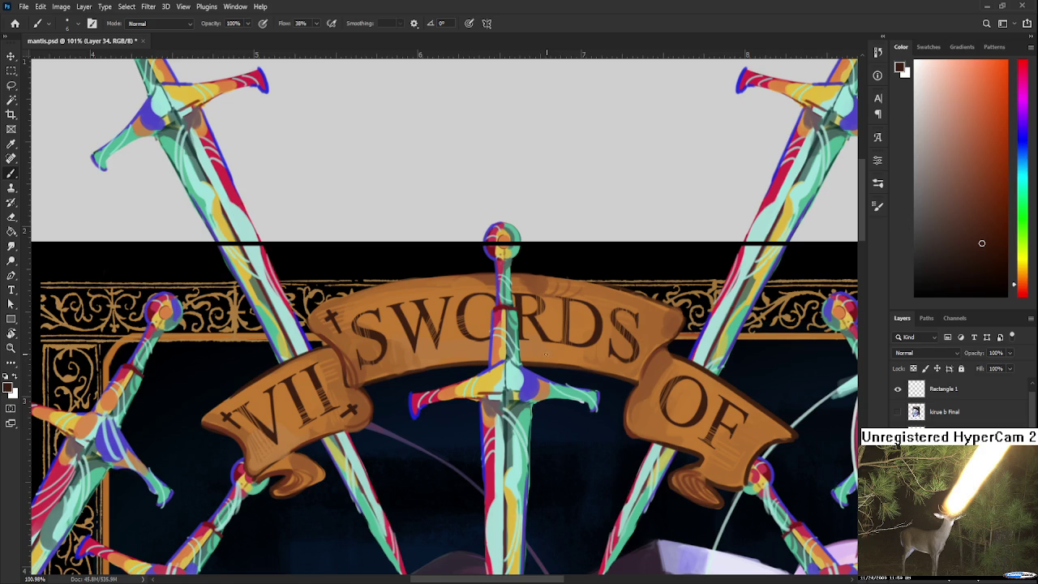
key("ctrl+z")
left_click_drag(540, 349, 564, 352)
key("ctrl+z")
key("e")
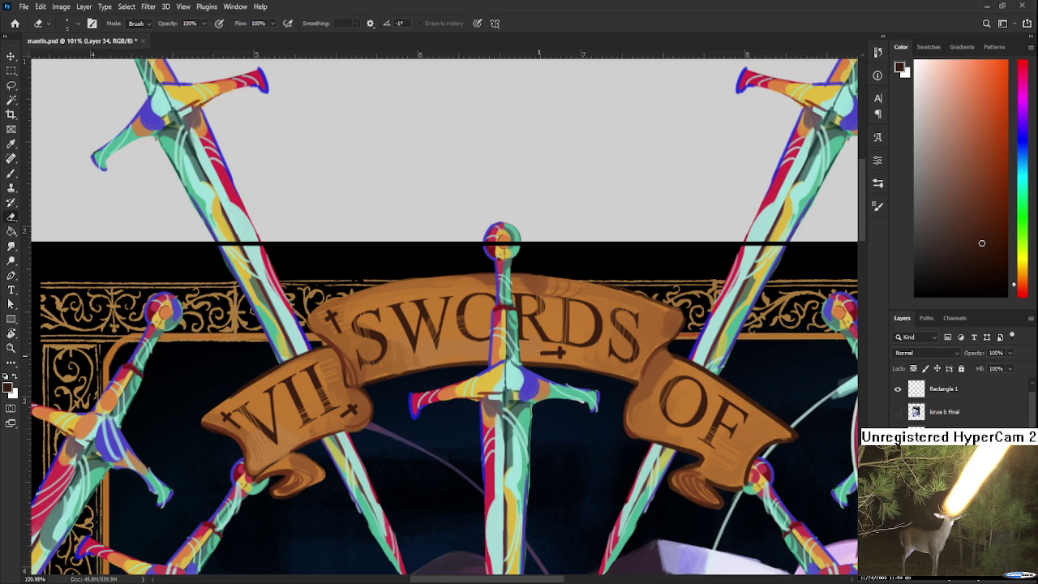
mouse_move(526, 373)
left_mouse_down()
mouse_move(524, 393)
mouse_move(504, 395)
left_mouse_up()
key("b")
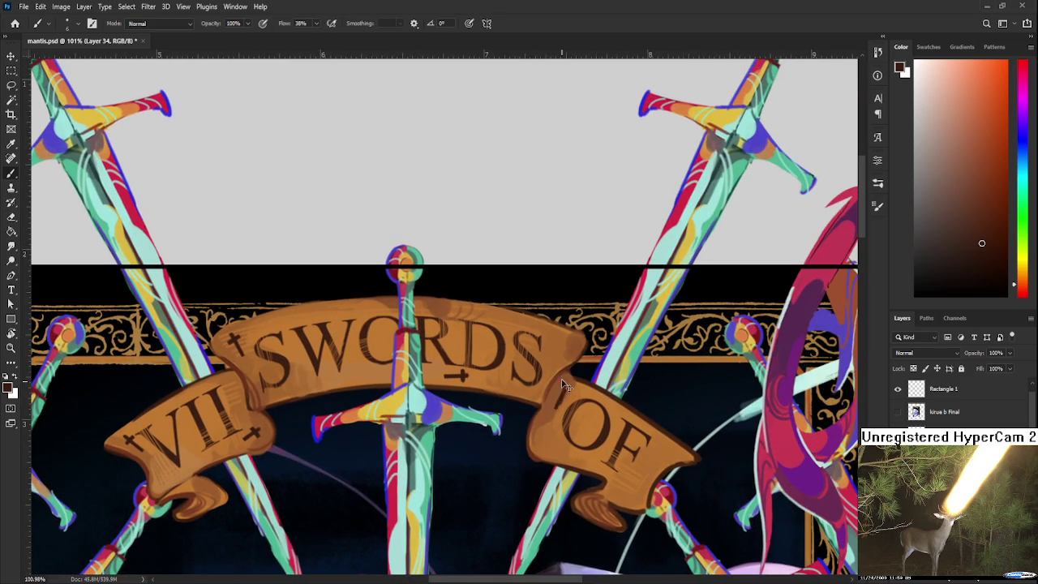
left_click_drag(566, 335, 553, 357)
key("e")
left_click_drag(563, 344, 557, 339)
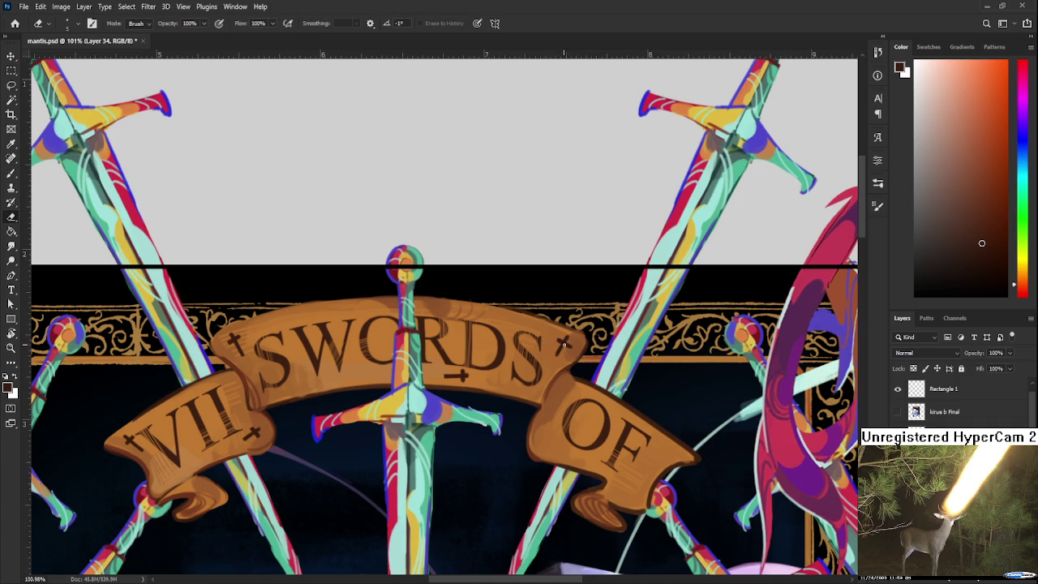
scroll(561, 413, "down", 2)
key("b")
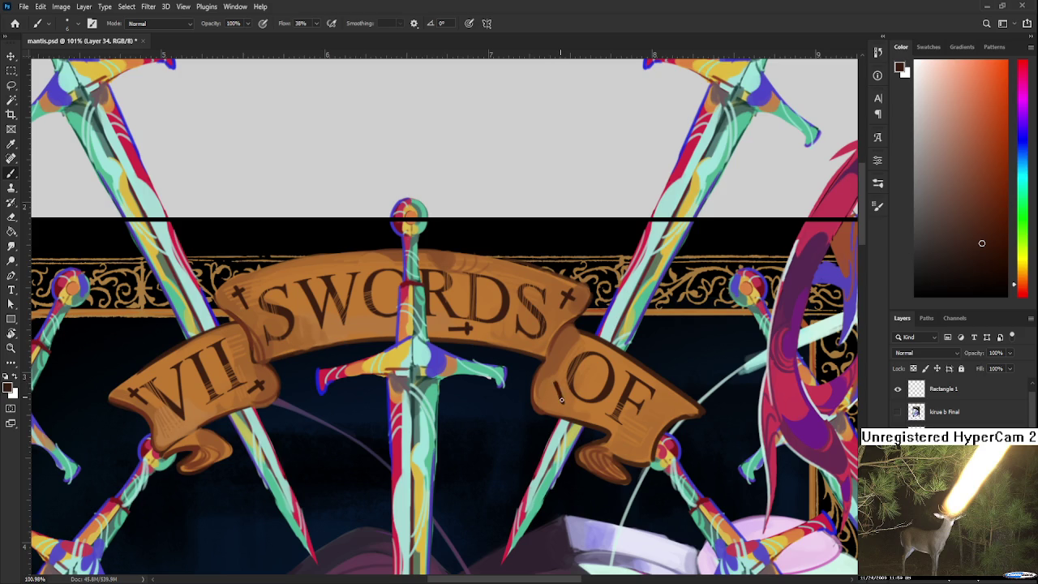
key("e")
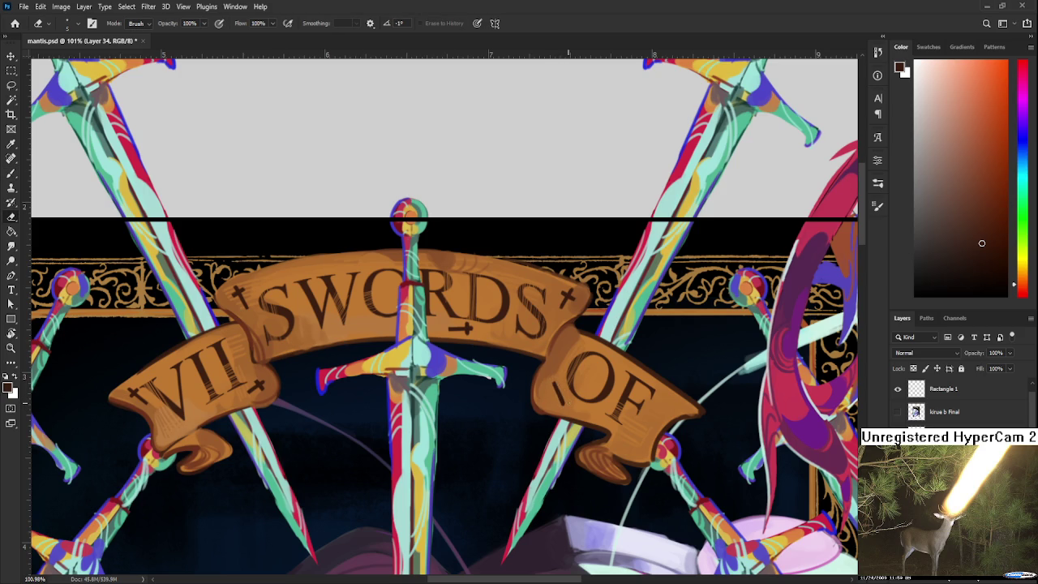
key("b")
key("e")
mouse_move(579, 425)
left_mouse_down()
mouse_move(593, 415)
mouse_move(721, 430)
left_mouse_up()
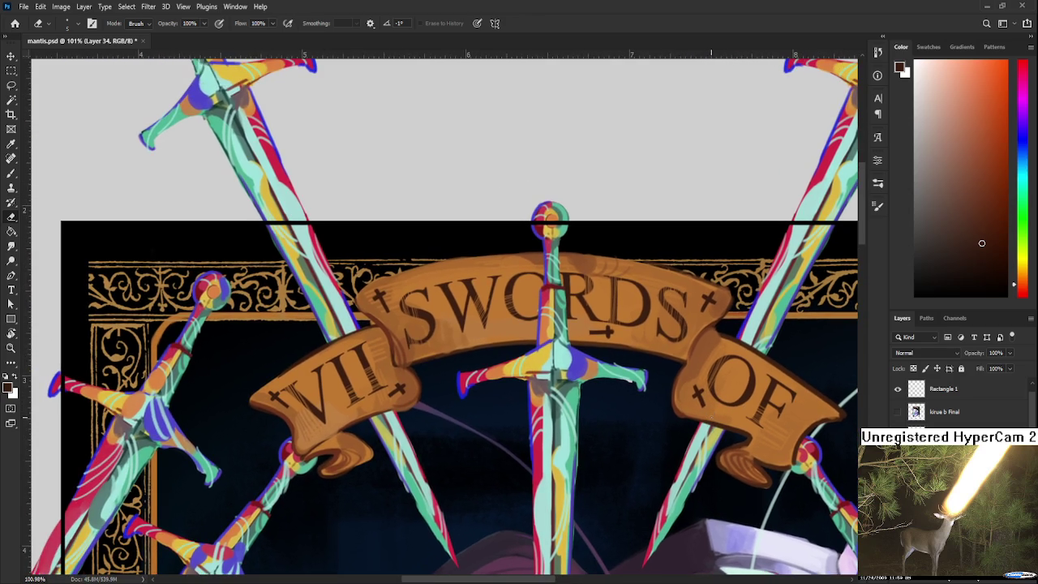
scroll(602, 331, "down", 3)
scroll(608, 337, "down", 1)
scroll(621, 349, "down", 1)
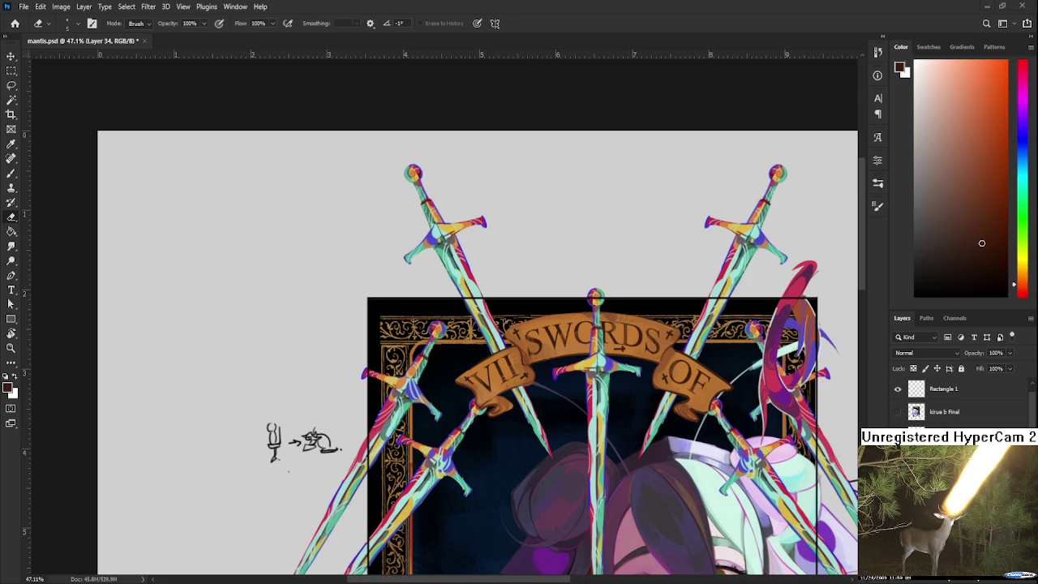
scroll(640, 349, "up", 3)
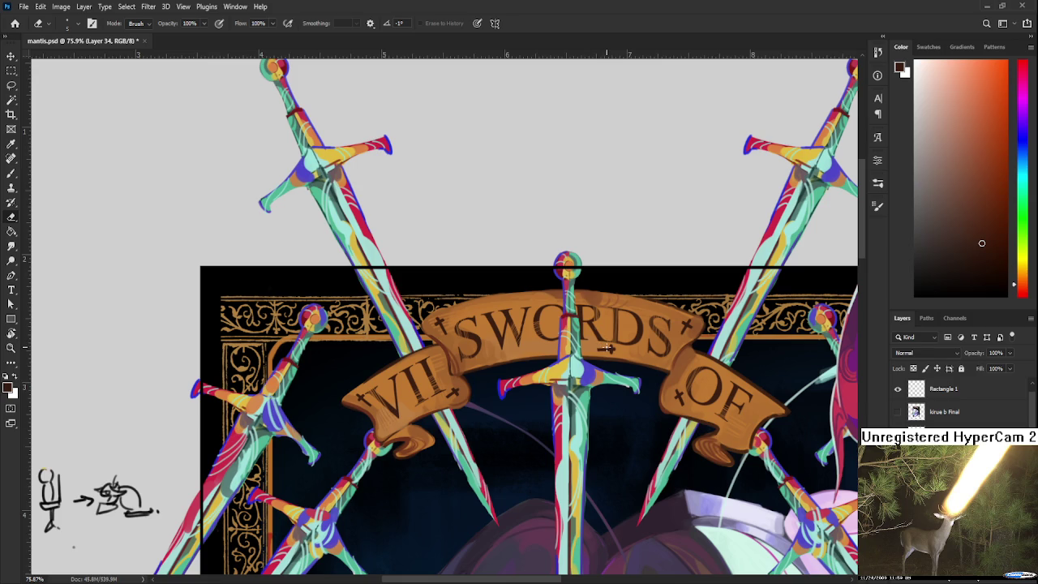
key("bracketright")
key("bracketright")
key("bracketright")
key("bracketright")
key("bracketright")
key("bracketright")
key("bracketright")
key("bracketright")
scroll(608, 407, "down", 1)
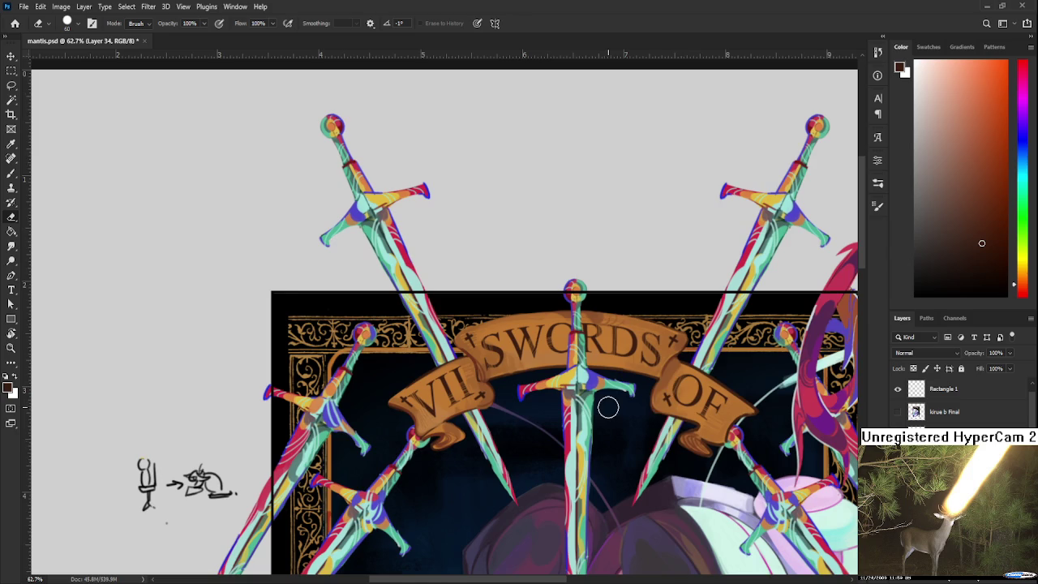
scroll(671, 429, "right", 2)
key("b")
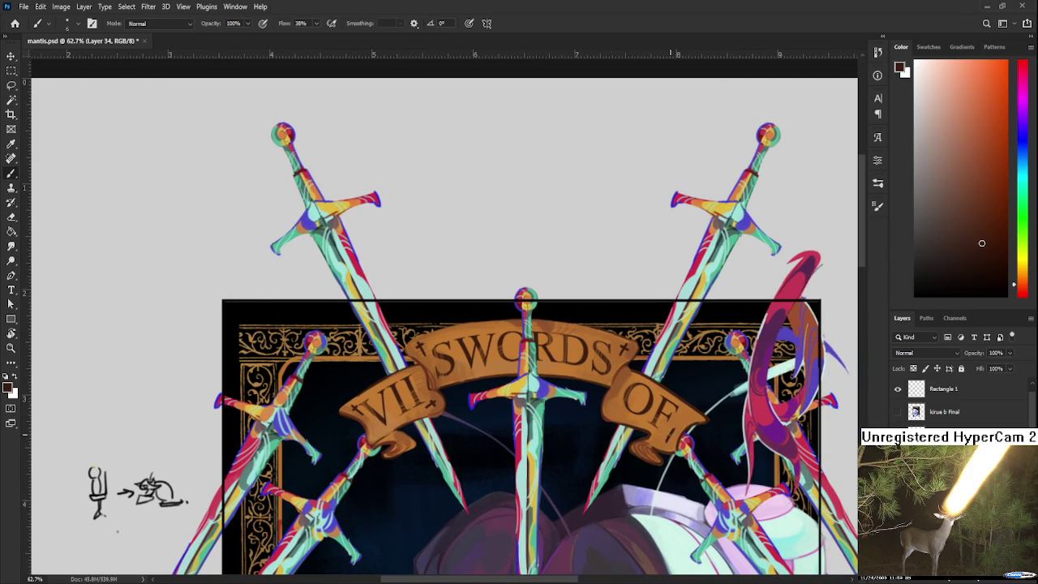
key("e")
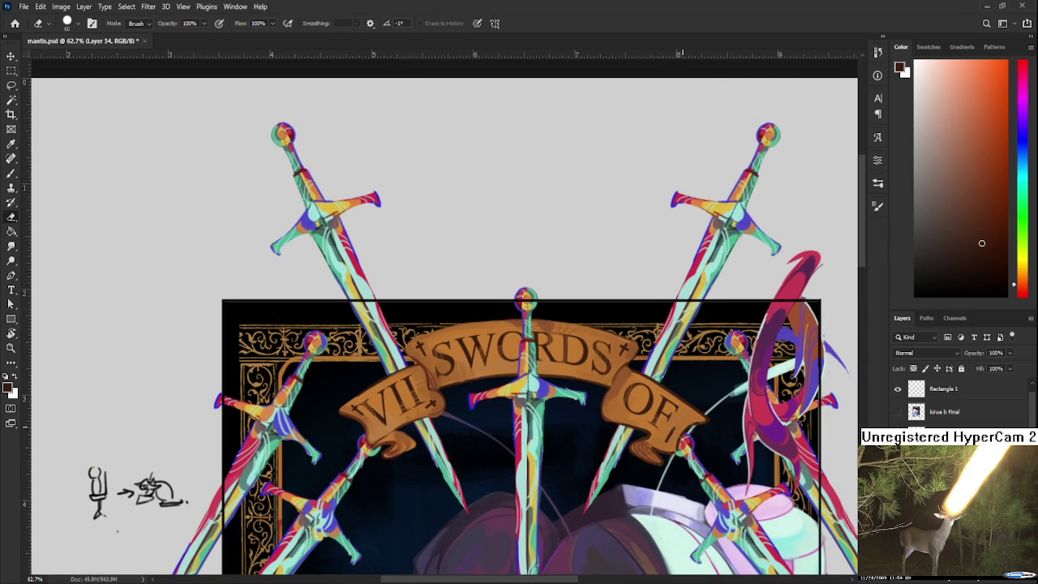
key("b")
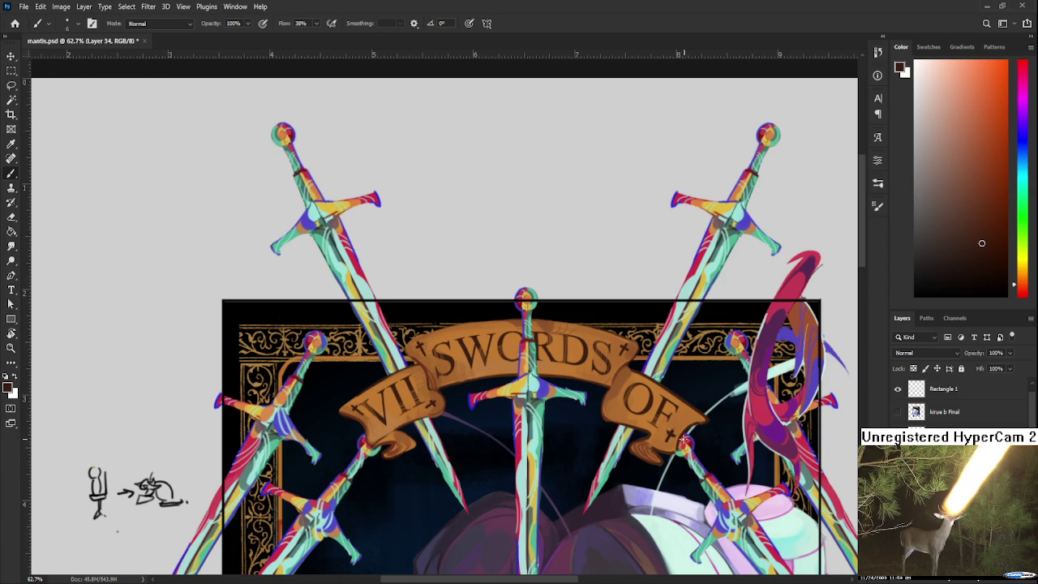
key("e")
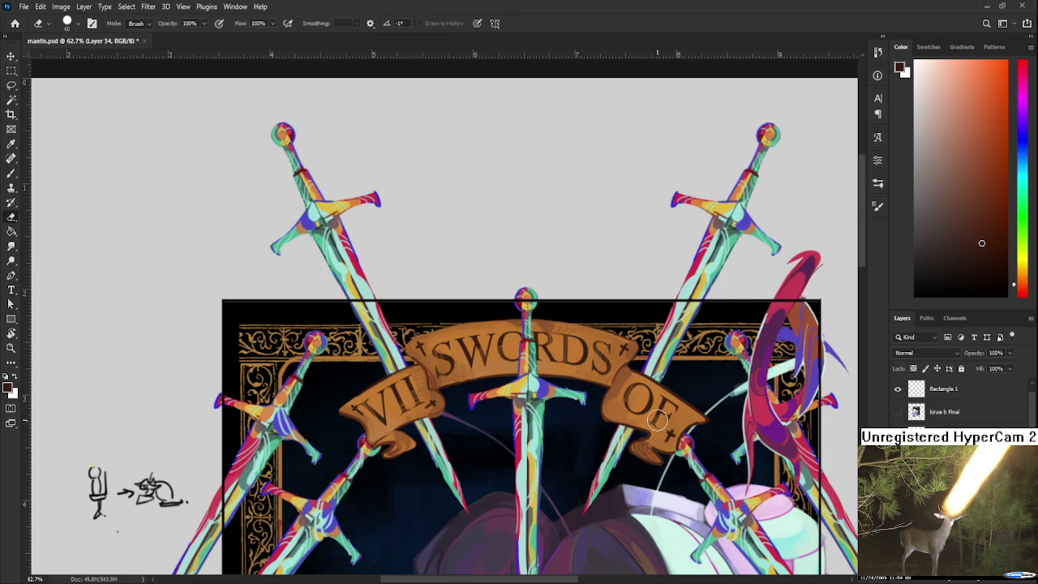
key("bracketleft")
key("bracketleft")
key("bracketleft")
scroll(670, 417, "down", 3)
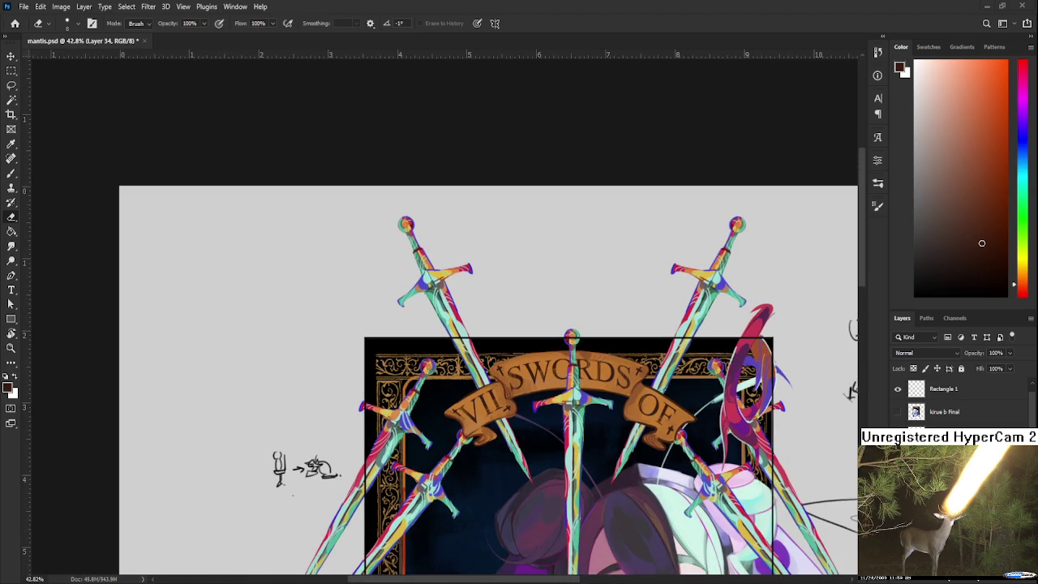
scroll(663, 438, "down", 2)
scroll(584, 380, "up", 3)
scroll(584, 381, "up", 1)
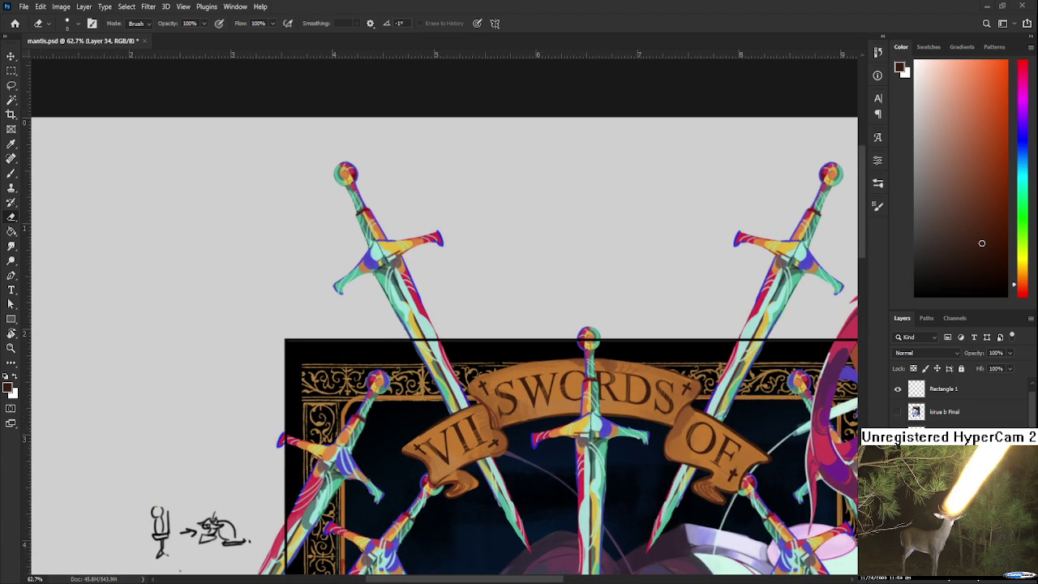
scroll(596, 446, "down", 2)
scroll(649, 422, "down", 1)
scroll(649, 486, "down", 2)
scroll(689, 486, "up", 2)
scroll(591, 425, "up", 3)
scroll(591, 424, "up", 2)
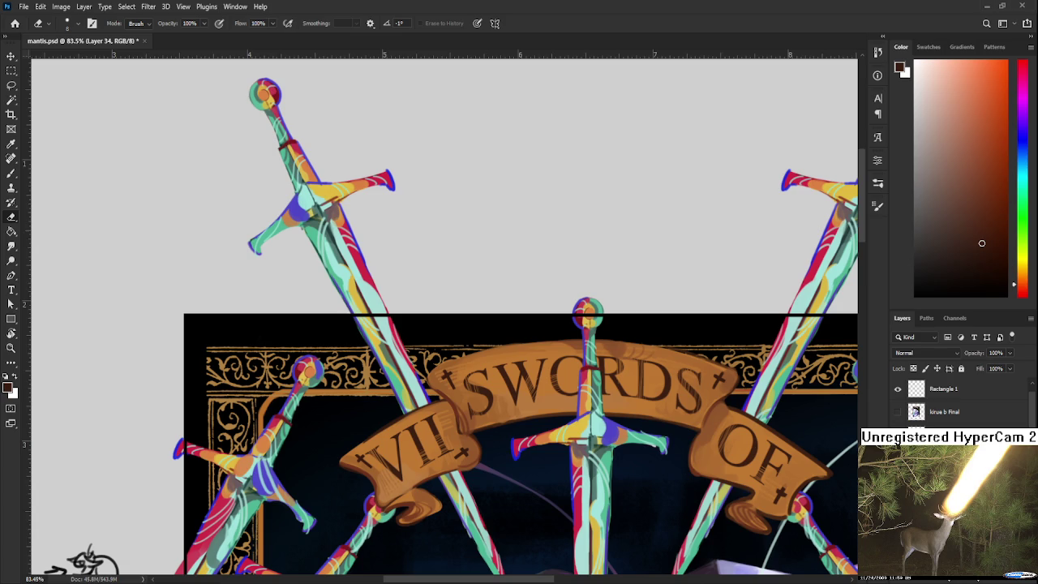
mouse_move(532, 400)
left_mouse_down()
mouse_move(524, 347)
mouse_move(324, 310)
left_mouse_up()
Commit the placed ornament image and Magic Wand-select its white areas.
key("Return")
scroll(326, 329, "up", 3)
left_click(326, 328)
scroll(332, 330, "down", 3)
scroll(348, 332, "up", 2)
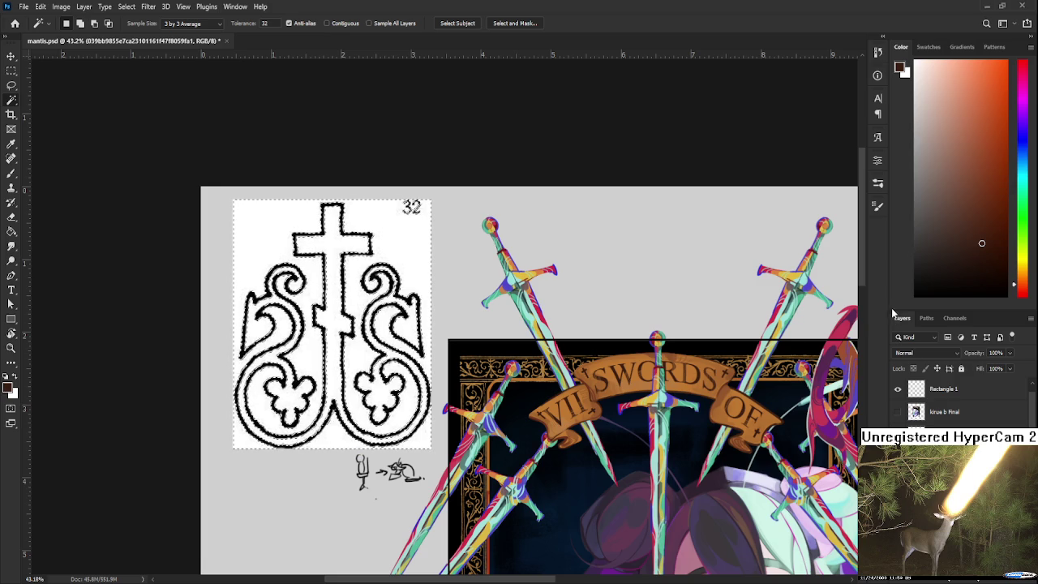
Add a new empty layer and set a black brush at size 175.
key("ctrl+shift+alt+n")
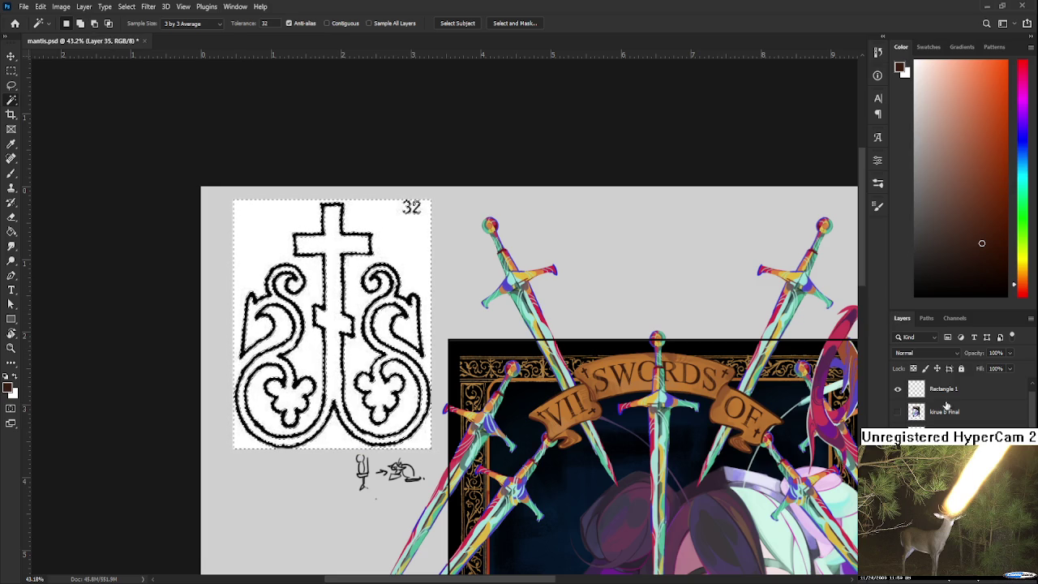
key("b")
key("d")
key("bracketright")
key("bracketright")
key("bracketright")
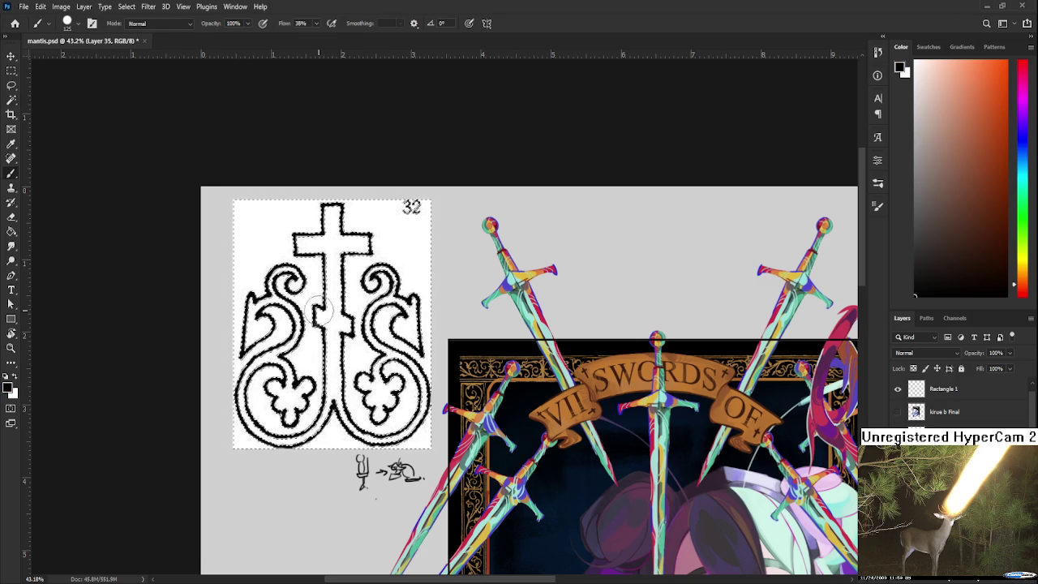
left_click_drag(301, 204, 238, 466)
key("ctrl+z")
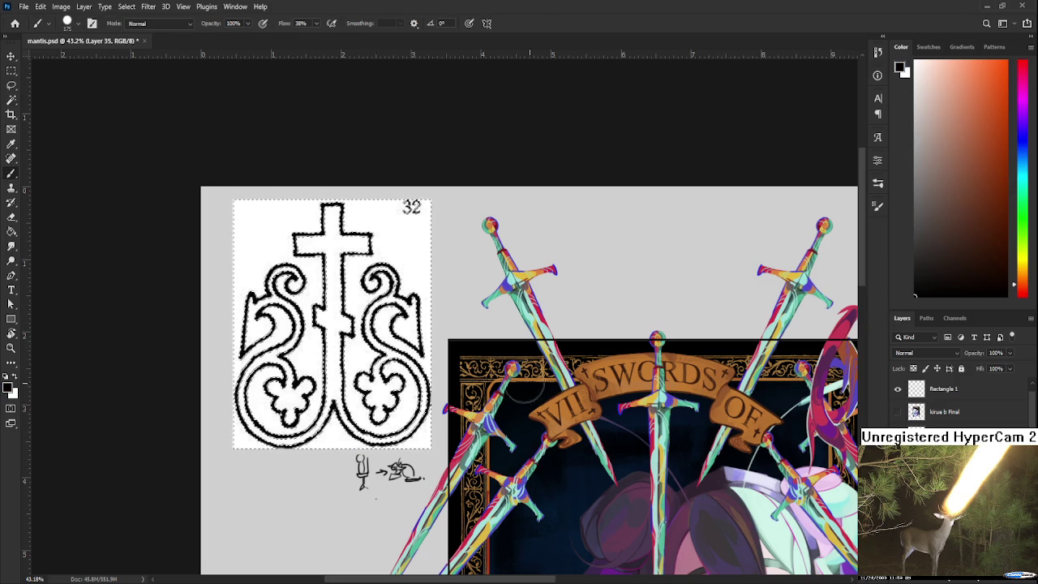
Extend the colour selection around the ornament and test black strokes, undoing them.
key("w")
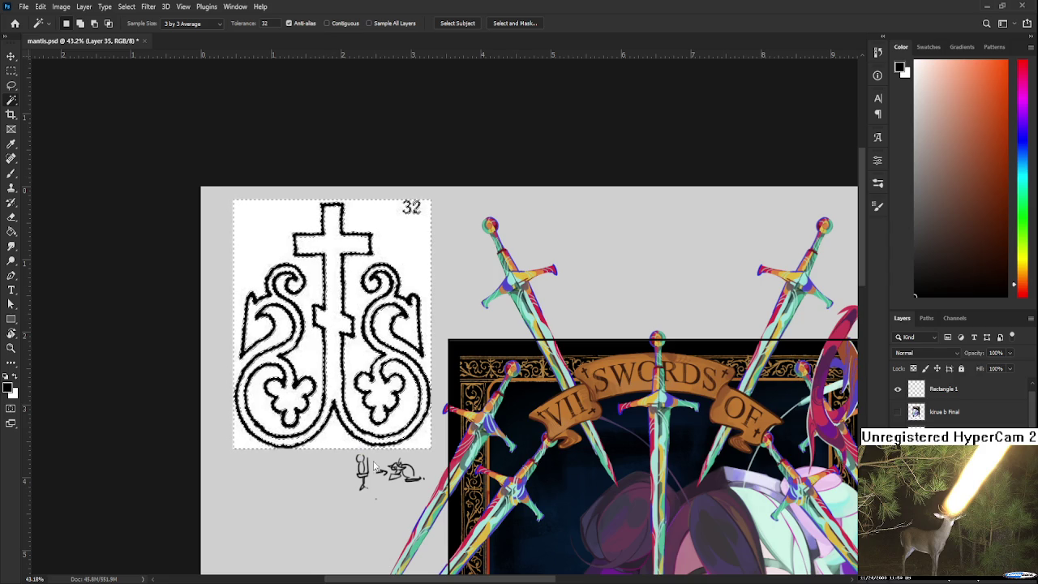
left_click(289, 417)
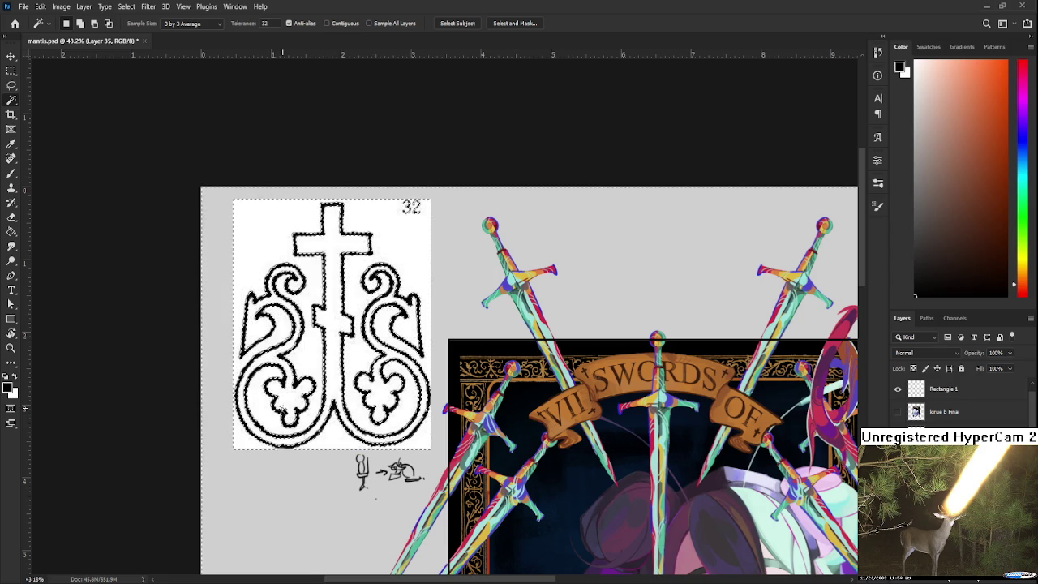
key("b")
left_click_drag(251, 454, 267, 518)
key("ctrl+z")
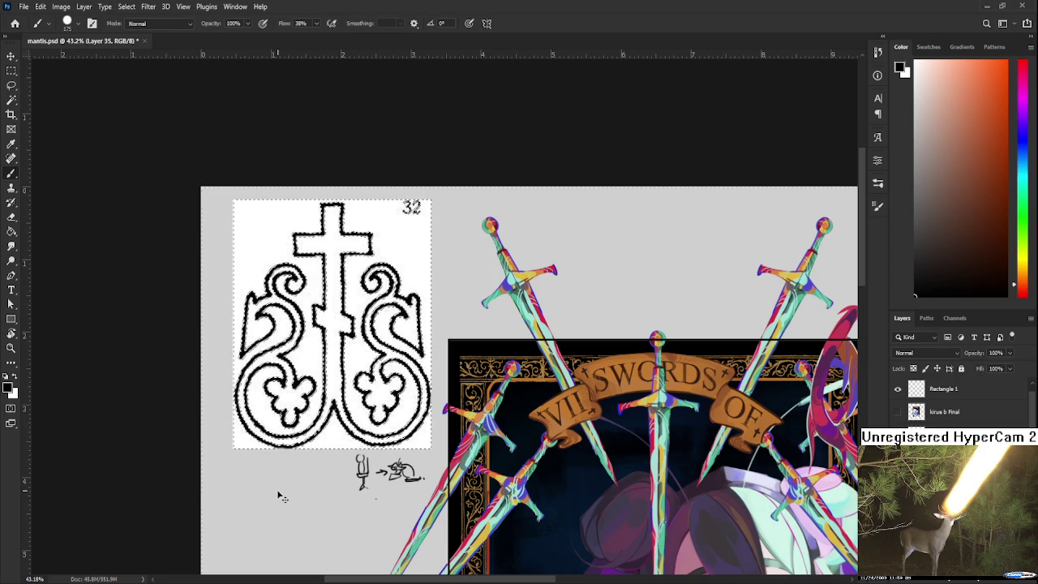
mouse_move(255, 203)
left_mouse_down()
mouse_move(262, 470)
mouse_move(276, 454)
left_mouse_up()
left_click_drag(381, 203, 362, 485)
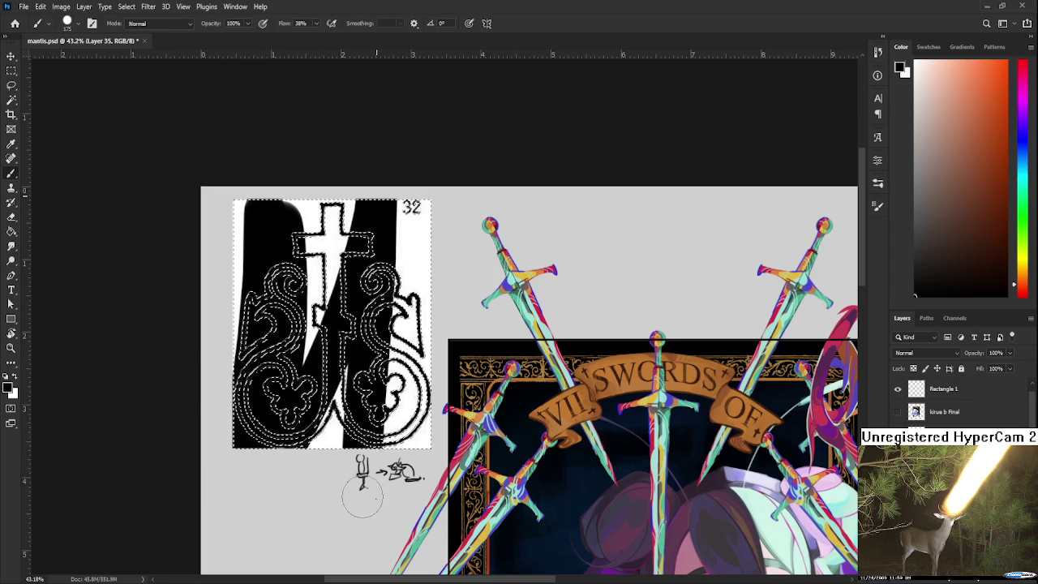
key("ctrl+z")
key("ctrl+z")
key("ctrl+z")
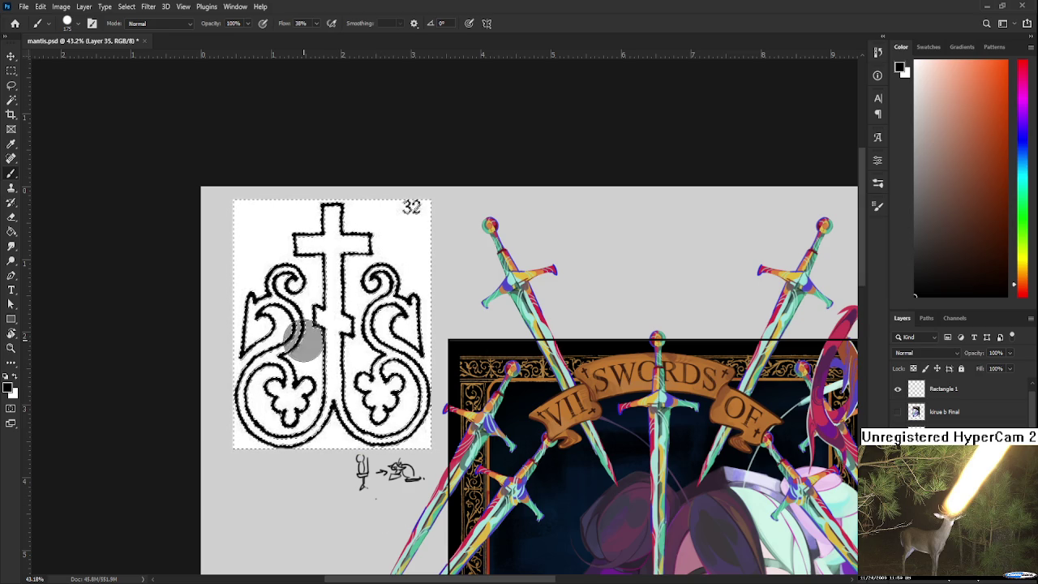
Paint rough black strokes along the ornament's left, bottom and right edges, then deselect.
key("w")
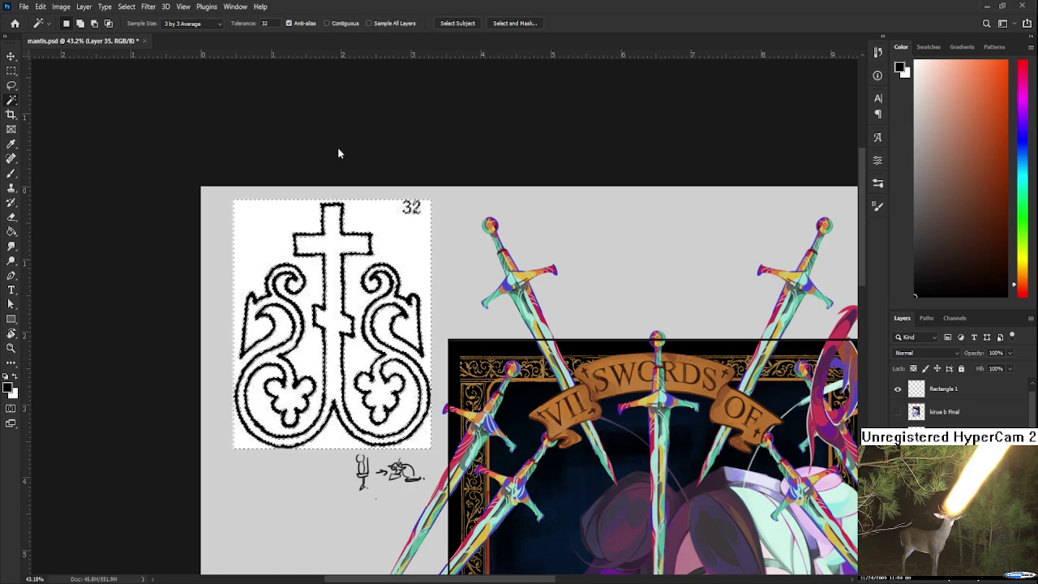
key("b")
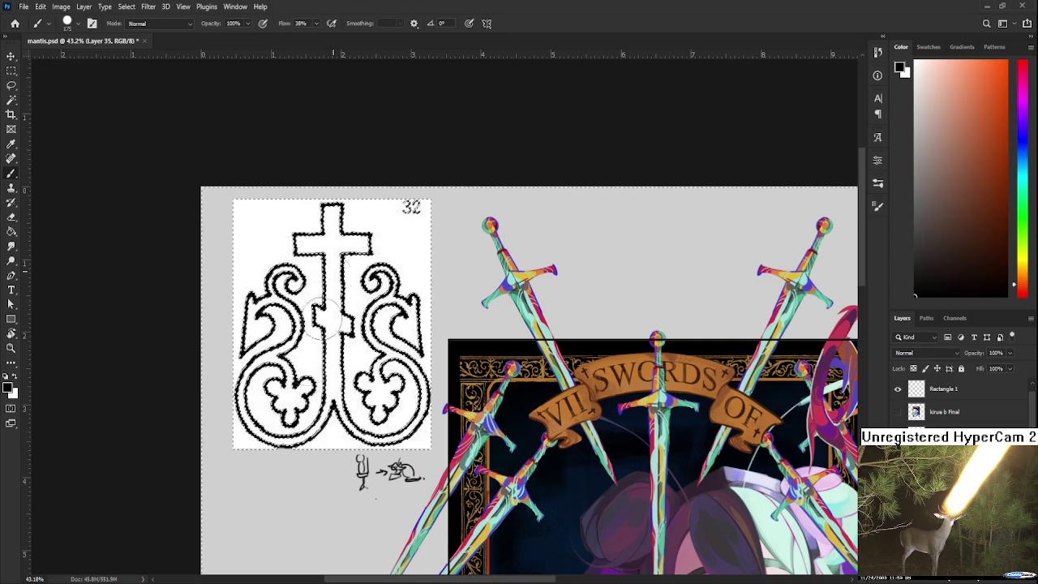
left_click_drag(231, 284, 324, 444)
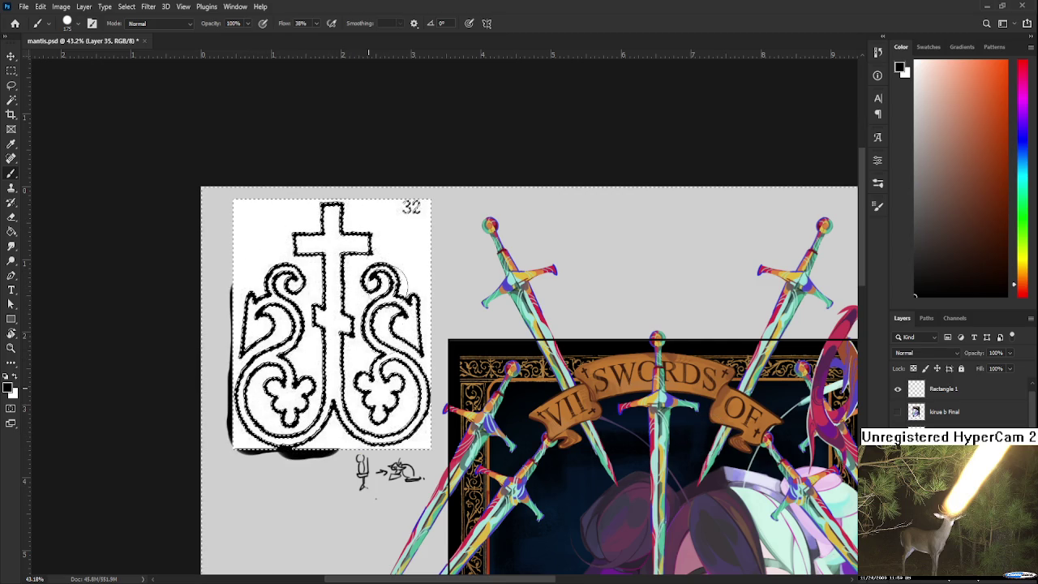
left_click_drag(414, 384, 365, 467)
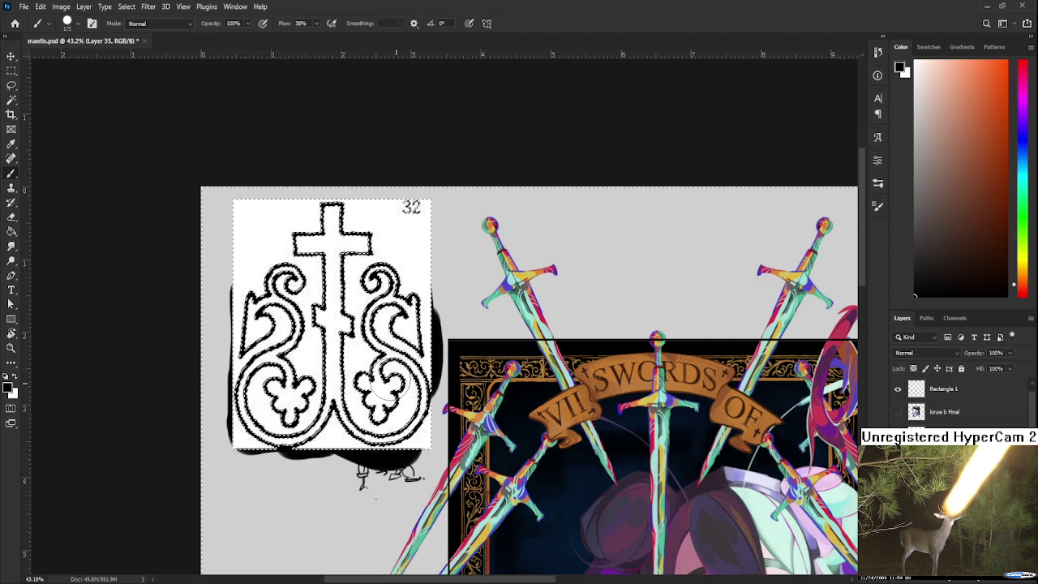
key("l")
key("ctrl+d")
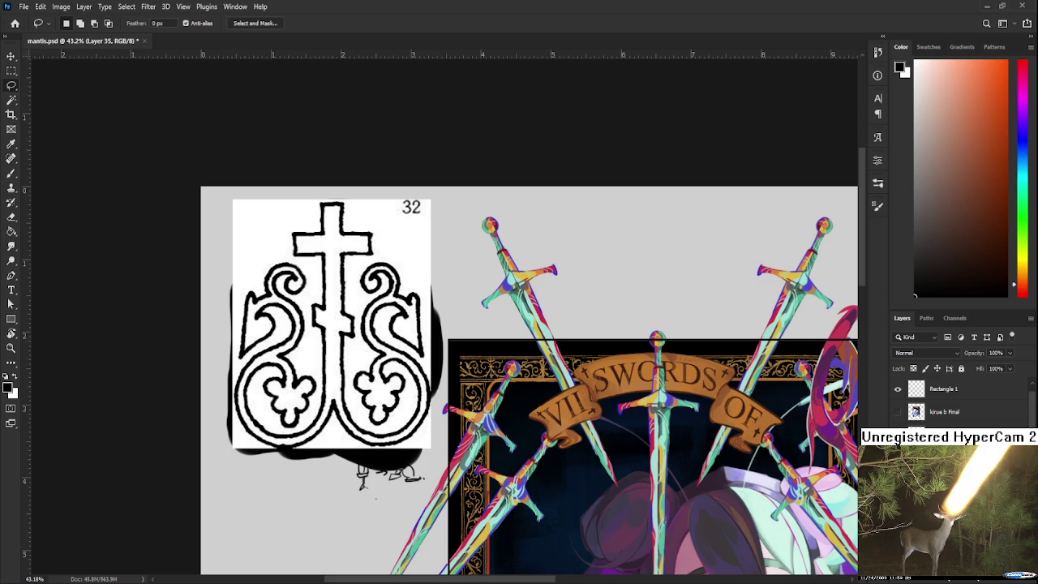
Undo the black strokes and delete the ornament's white fill, leaving only its outline.
key("ctrl+z")
scroll(477, 463, "up", 1)
key("ctrl+z")
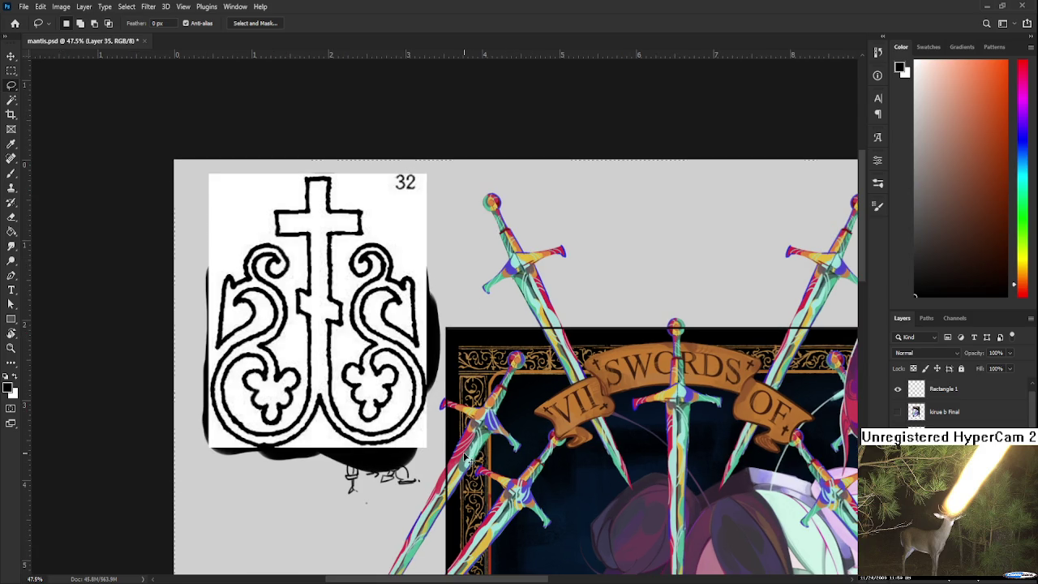
key("ctrl+z")
key("ctrl+z")
key("w")
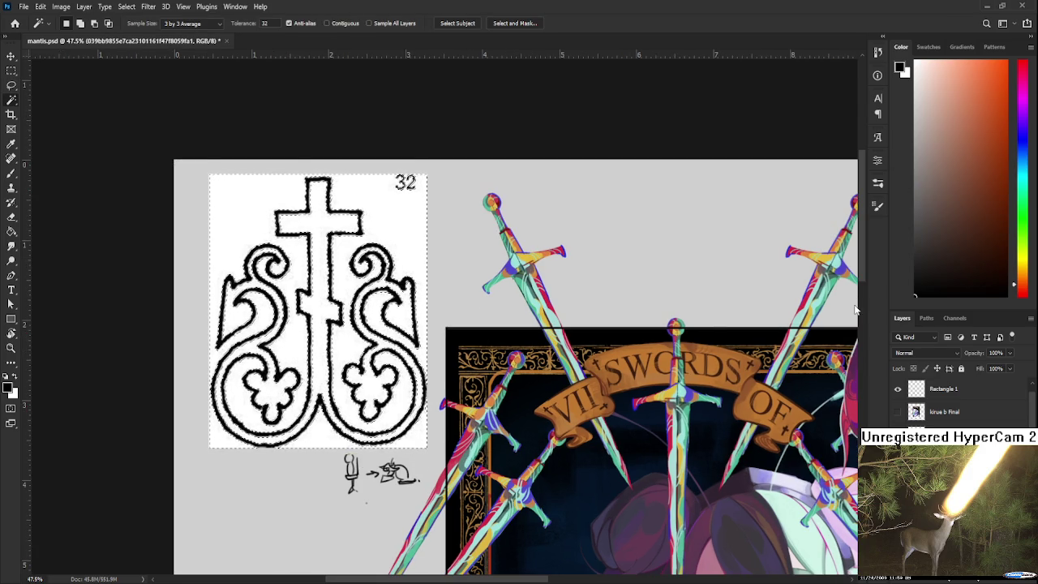
key("Delete")
key("ctrl+d")
key("l")
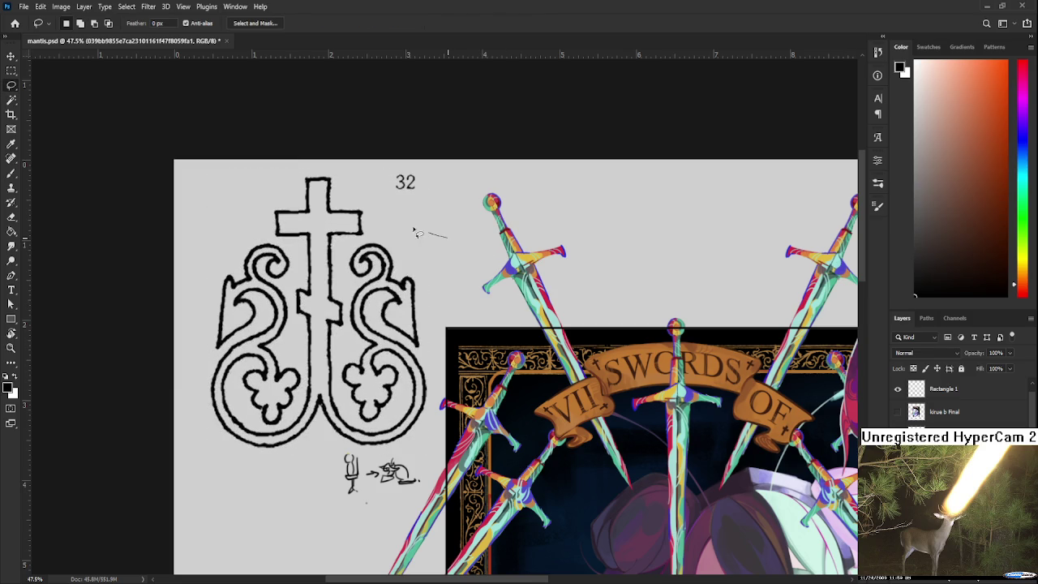
key("w")
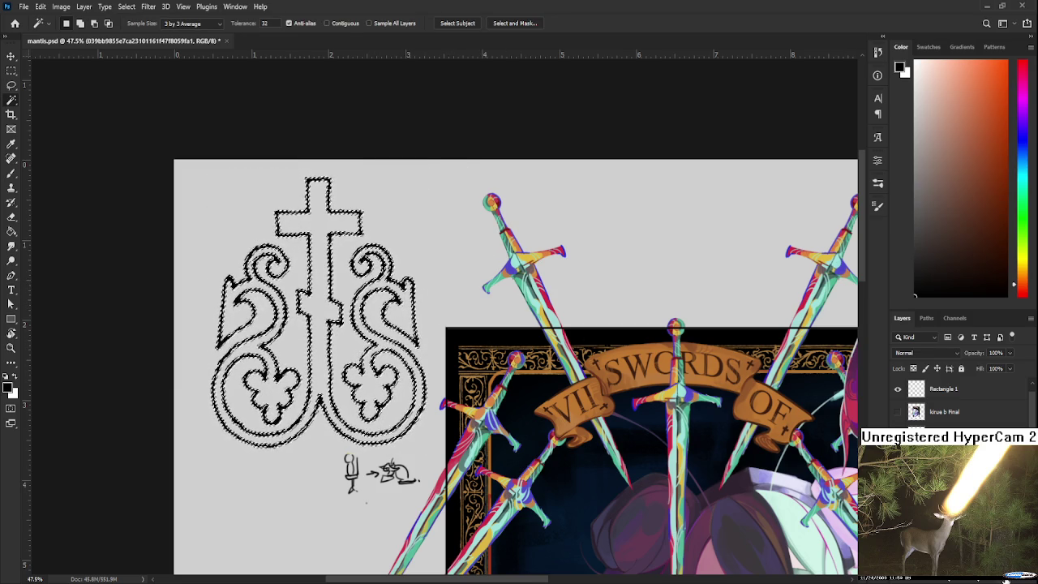
Sample the banner's dark brown as paint colour and return to the emblem outline's layer.
key("ctrl+shift+alt+n")
key("b")
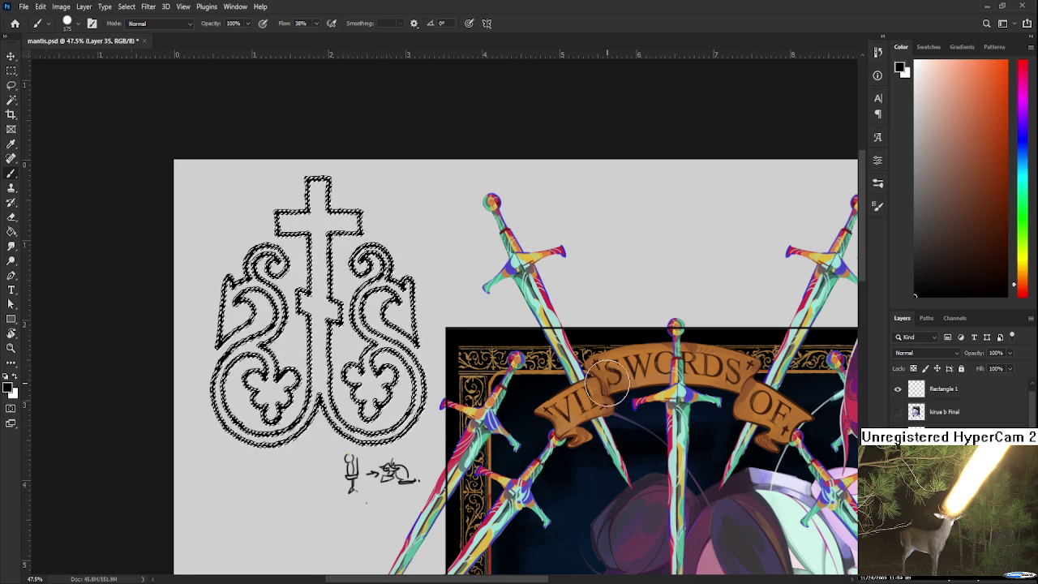
scroll(607, 382, "up", 2)
left_click(641, 365, "alt")
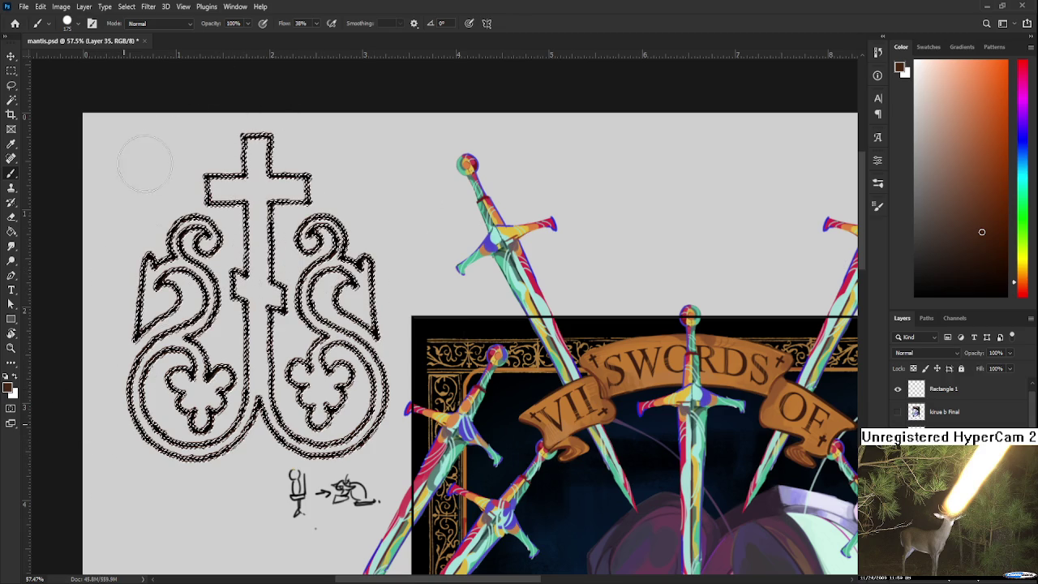
key("alt+bracketleft")
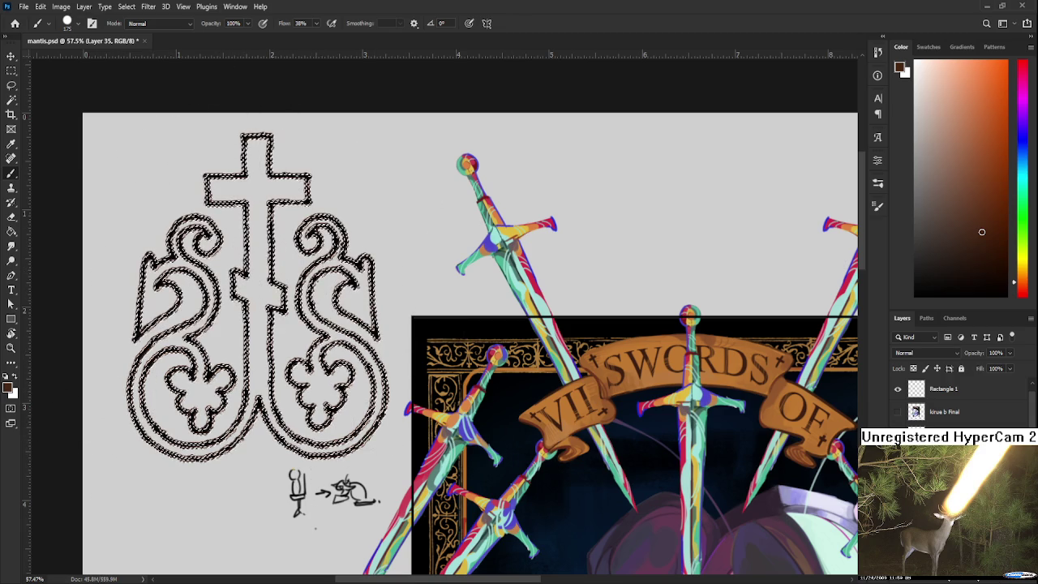
key("alt+bracketleft")
key("l")
key("ctrl+d")
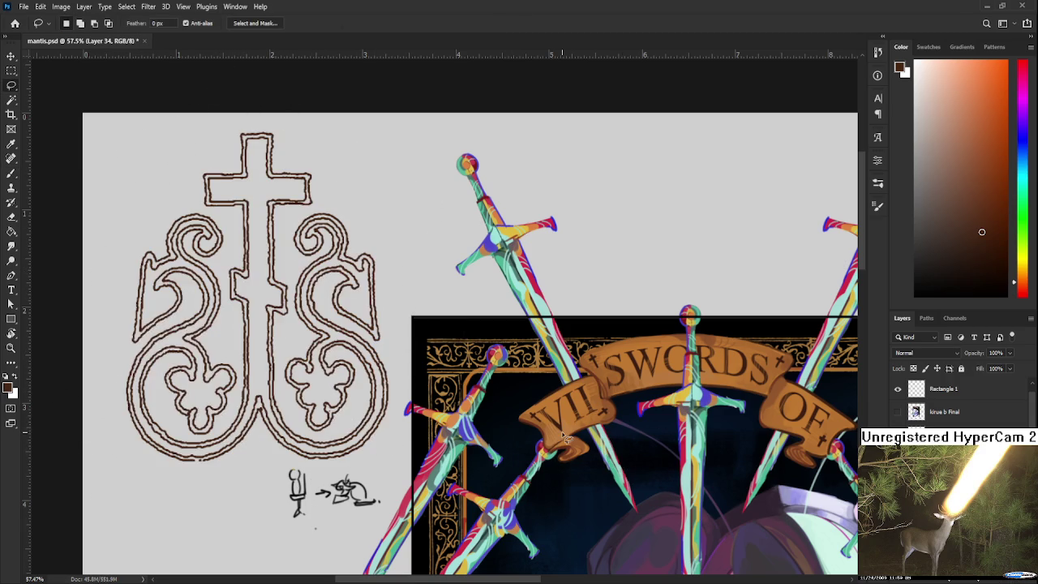
Fill the cross stem up to its top and the left crossbar with dark brown.
scroll(301, 395, "up", 2)
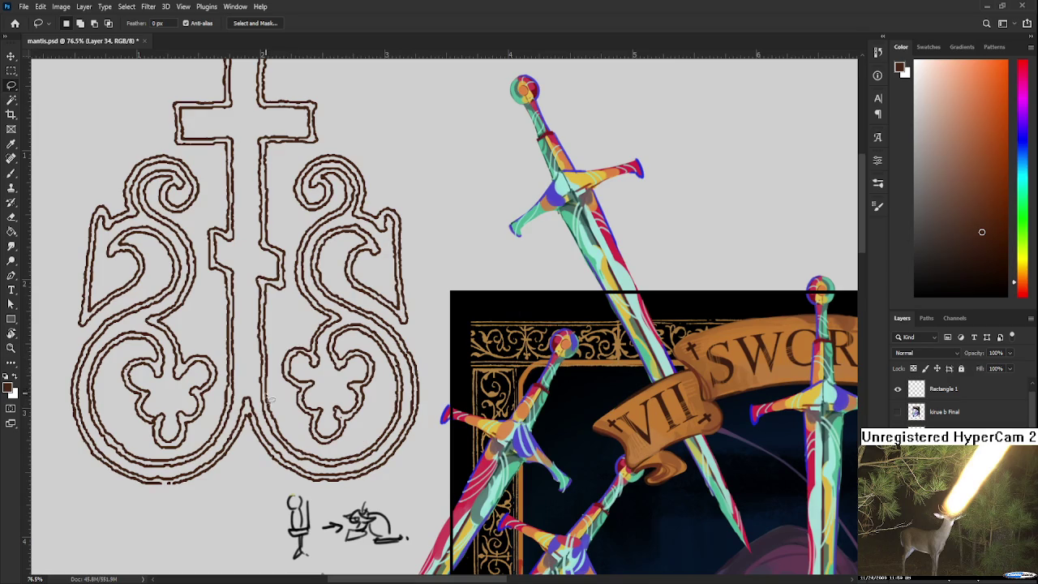
scroll(293, 394, "down", 1)
scroll(348, 381, "down", 2)
scroll(398, 370, "up", 2)
scroll(468, 370, "up", 1)
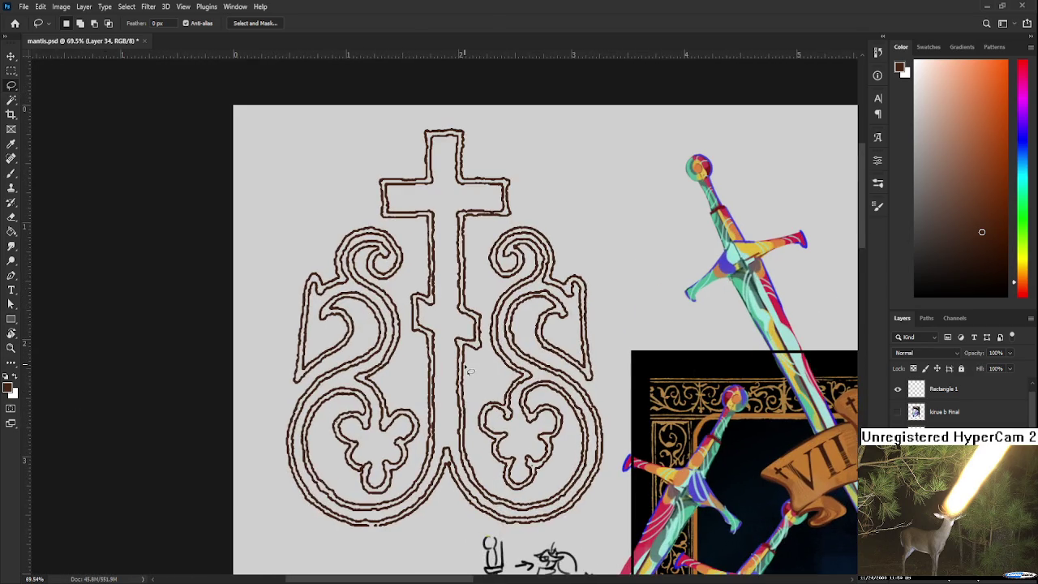
key("b")
mouse_move(436, 320)
left_mouse_down()
mouse_move(406, 406)
mouse_move(396, 401)
mouse_move(406, 410)
mouse_move(394, 410)
mouse_move(403, 474)
mouse_move(417, 397)
mouse_move(423, 458)
left_mouse_up()
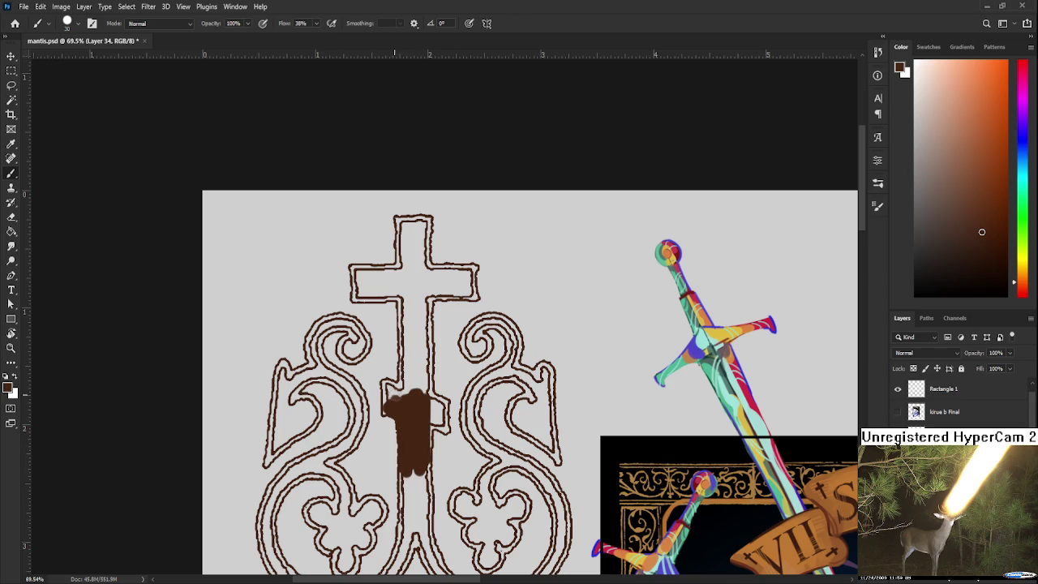
mouse_move(388, 395)
left_mouse_down()
mouse_move(386, 415)
mouse_move(404, 361)
mouse_move(402, 273)
mouse_move(402, 360)
mouse_move(408, 387)
mouse_move(418, 333)
mouse_move(428, 405)
mouse_move(429, 293)
mouse_move(415, 357)
mouse_move(415, 280)
mouse_move(414, 293)
left_mouse_up()
scroll(414, 344, "up", 2)
mouse_move(414, 344)
left_mouse_down()
mouse_move(403, 354)
mouse_move(399, 291)
mouse_move(413, 270)
mouse_move(402, 286)
mouse_move(419, 332)
mouse_move(419, 282)
left_mouse_up()
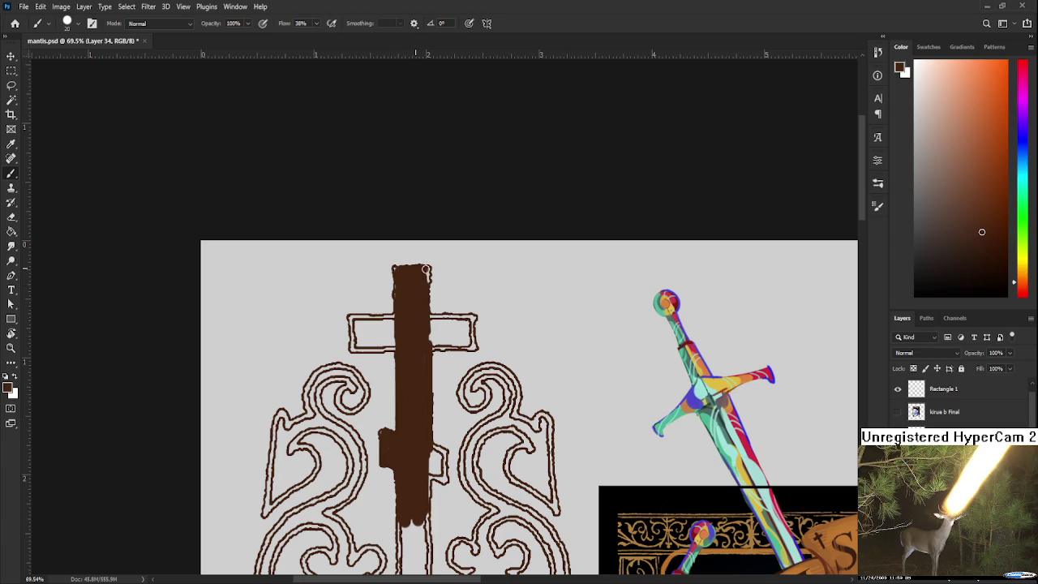
mouse_move(399, 328)
left_mouse_down()
mouse_move(380, 322)
mouse_move(400, 315)
mouse_move(399, 331)
left_mouse_up()
Fill the right crossbar arm and lower stem brown, ending in a tail curving down-left.
mouse_move(427, 322)
left_mouse_down()
mouse_move(462, 331)
mouse_move(416, 330)
mouse_move(388, 344)
mouse_move(391, 355)
mouse_move(417, 336)
mouse_move(421, 347)
mouse_move(387, 358)
mouse_move(427, 341)
mouse_move(472, 344)
left_mouse_up()
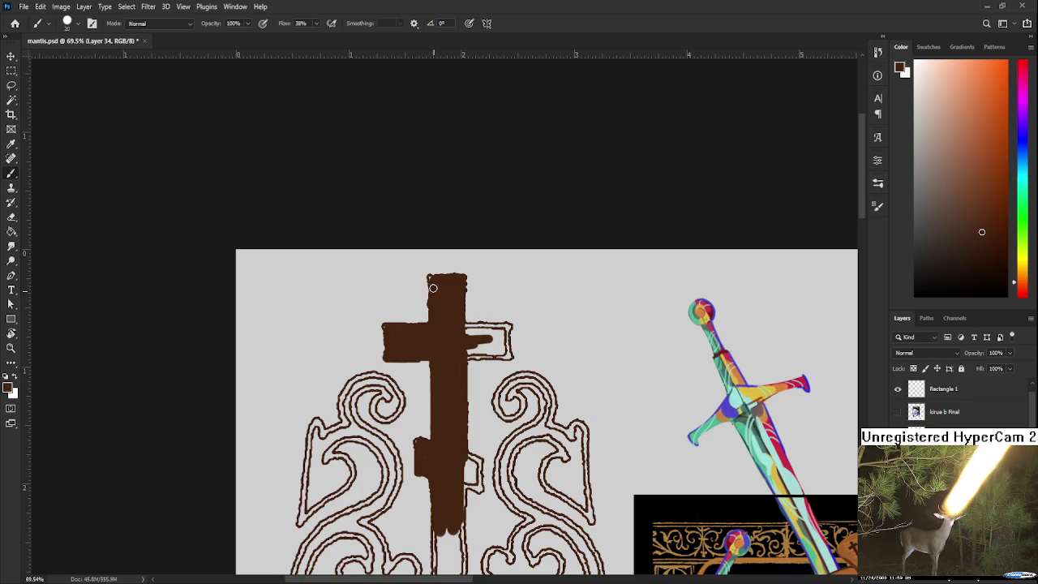
scroll(445, 290, "down", 1)
mouse_move(466, 317)
left_mouse_down()
mouse_move(494, 314)
mouse_move(468, 304)
mouse_move(486, 320)
mouse_move(466, 329)
mouse_move(509, 330)
mouse_move(494, 259)
left_mouse_up()
mouse_move(460, 382)
left_mouse_down()
mouse_move(484, 364)
mouse_move(483, 389)
left_mouse_up()
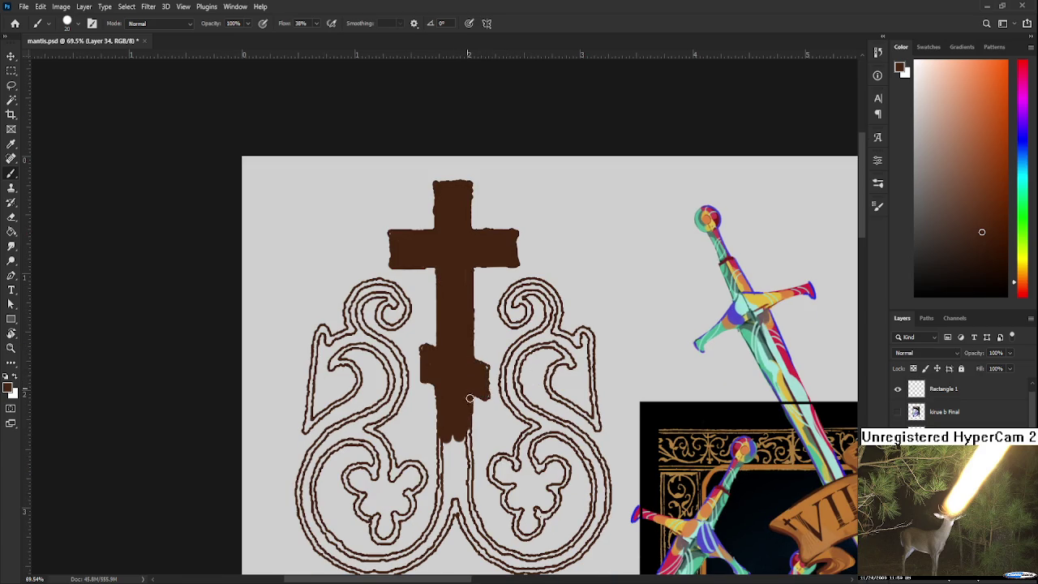
left_click_drag(485, 368, 494, 298)
mouse_move(450, 356)
left_mouse_down()
mouse_move(452, 405)
mouse_move(452, 373)
mouse_move(458, 397)
mouse_move(473, 356)
left_mouse_up()
mouse_move(465, 415)
left_mouse_down()
mouse_move(438, 466)
mouse_move(448, 441)
mouse_move(447, 459)
mouse_move(458, 446)
mouse_move(421, 491)
mouse_move(532, 415)
mouse_move(474, 445)
mouse_move(491, 447)
mouse_move(438, 438)
mouse_move(493, 439)
left_mouse_up()
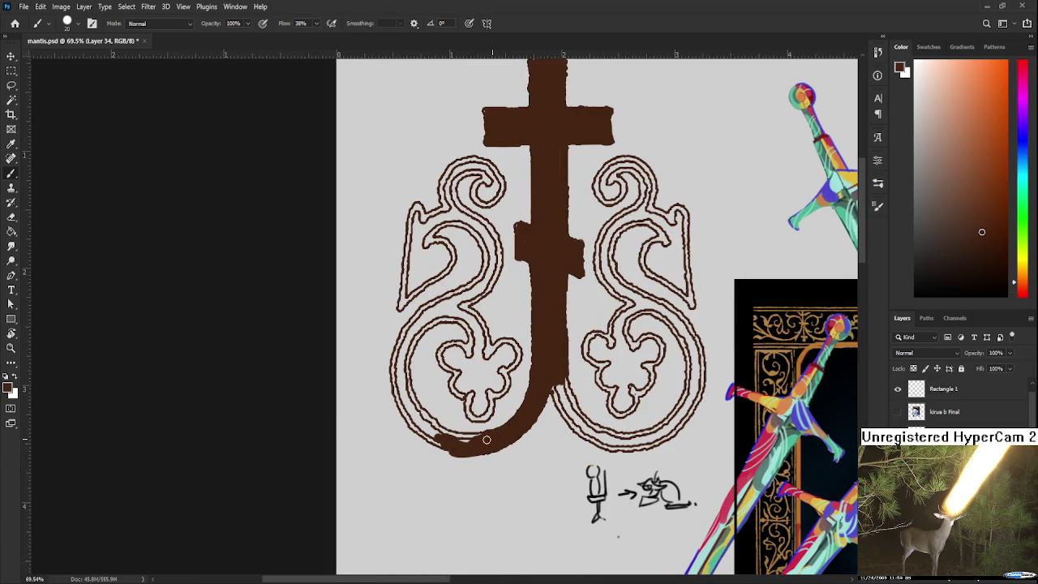
scroll(457, 421, "up", 2)
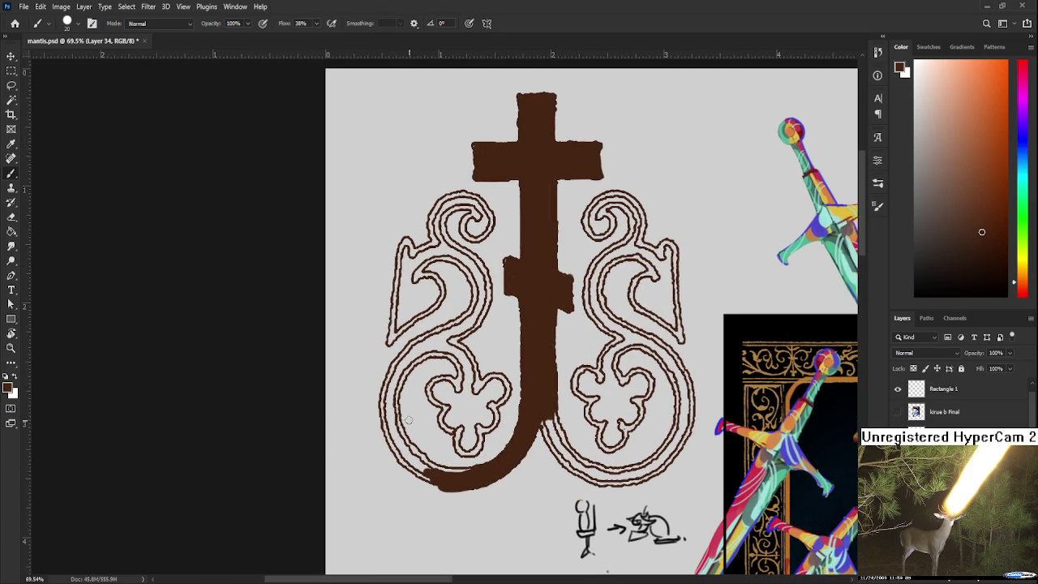
Paint the left scroll's outer contour and lower curve solid brown.
mouse_move(391, 420)
left_mouse_down()
mouse_move(407, 464)
mouse_move(431, 477)
left_mouse_up()
key("e")
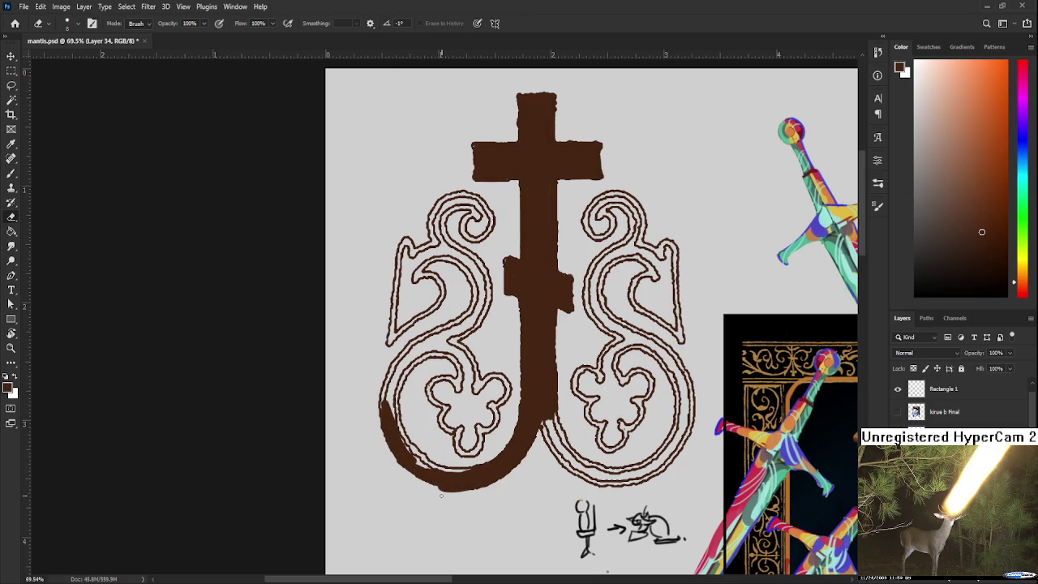
key("b")
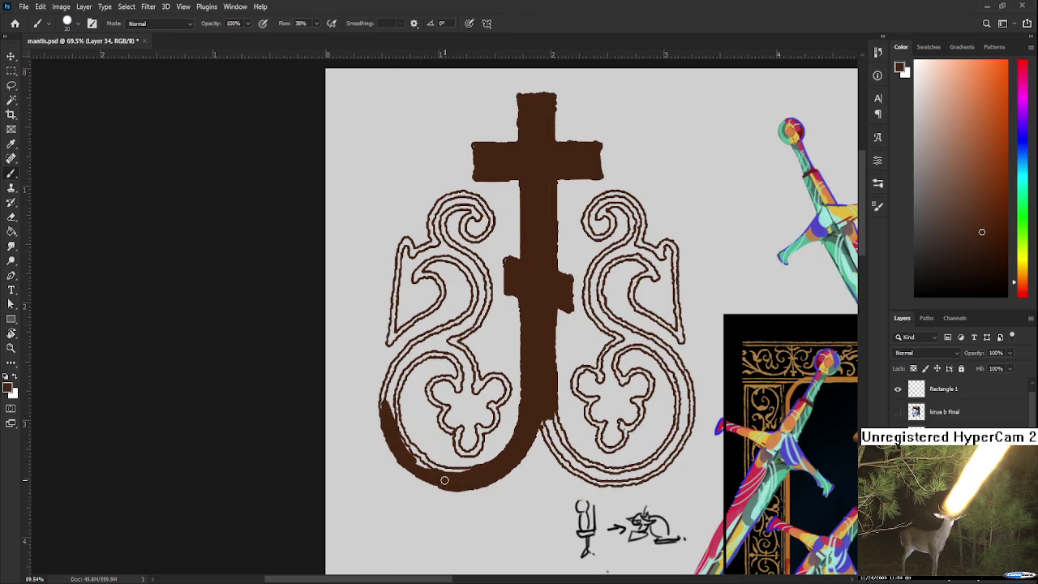
left_click_drag(445, 474, 450, 479)
mouse_move(388, 377)
left_mouse_down()
mouse_move(384, 410)
mouse_move(389, 379)
mouse_move(396, 425)
mouse_move(415, 454)
mouse_move(464, 475)
left_mouse_up()
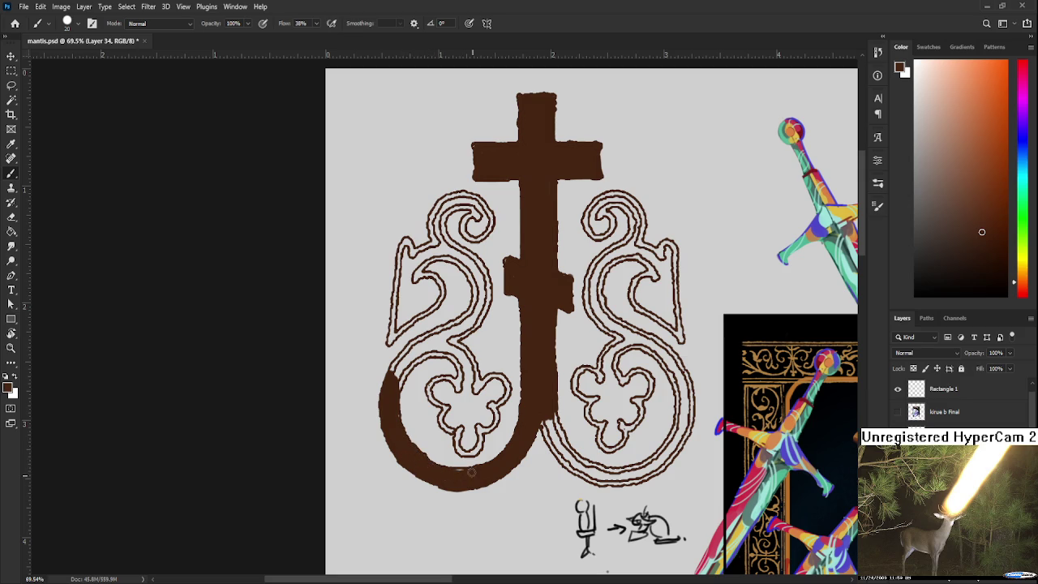
scroll(432, 415, "up", 2)
left_click_drag(407, 392, 408, 390)
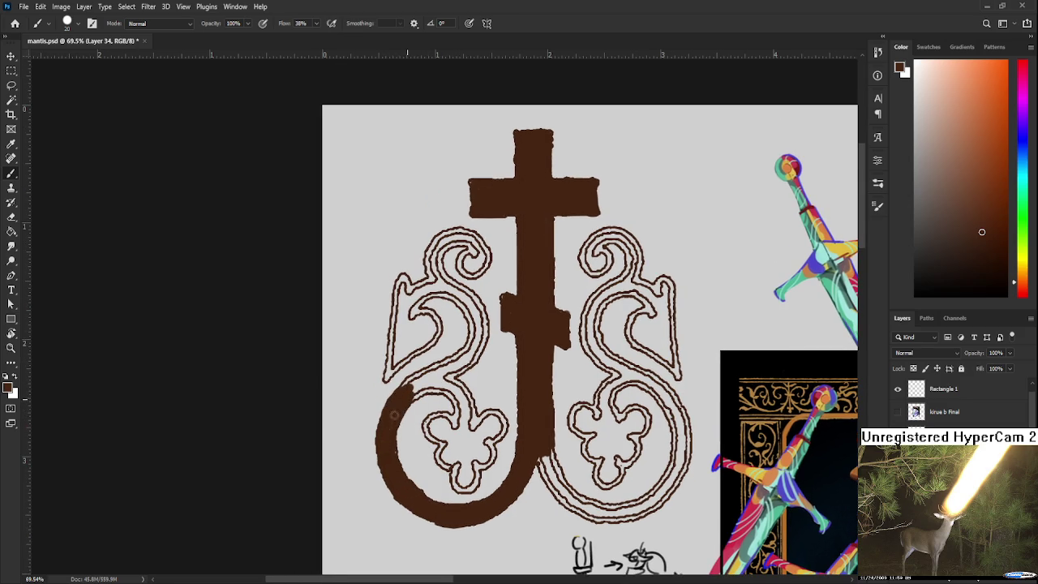
mouse_move(403, 396)
left_mouse_down()
mouse_move(447, 376)
mouse_move(415, 396)
mouse_move(442, 386)
mouse_move(469, 406)
mouse_move(458, 411)
mouse_move(469, 434)
mouse_move(441, 455)
mouse_move(473, 478)
mouse_move(472, 461)
mouse_move(471, 490)
mouse_move(472, 446)
mouse_move(488, 442)
mouse_move(488, 460)
mouse_move(485, 416)
mouse_move(495, 429)
mouse_move(501, 422)
mouse_move(436, 438)
mouse_move(430, 423)
mouse_move(454, 421)
left_mouse_up()
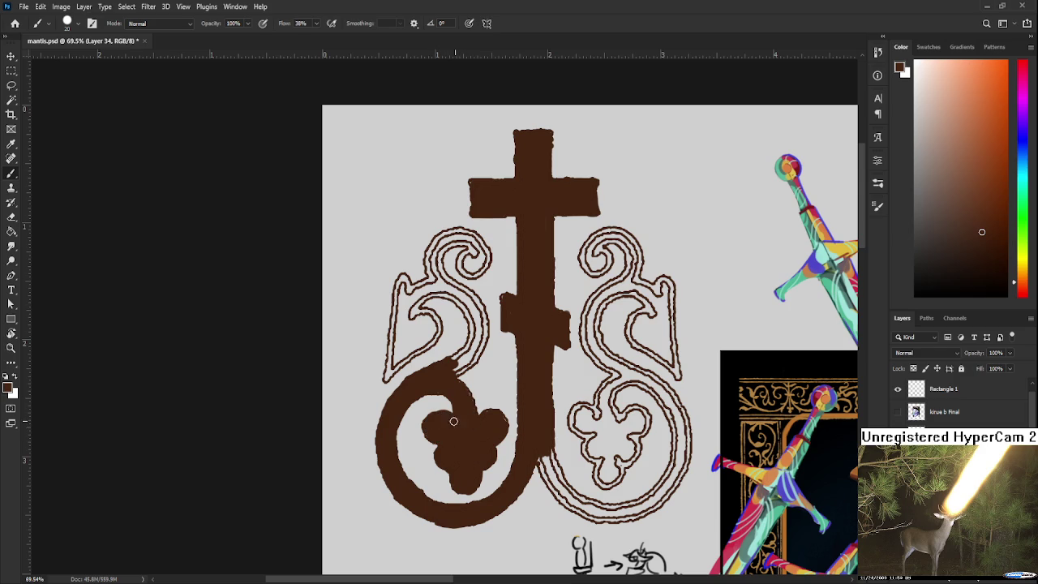
left_click_drag(453, 381, 455, 439)
Fill the left curl's edge, arrow-shaped leaf and spiral interior with brown.
mouse_move(395, 381)
left_mouse_down()
mouse_move(387, 435)
mouse_move(431, 393)
mouse_move(405, 407)
mouse_move(397, 357)
mouse_move(394, 389)
mouse_move(402, 339)
mouse_move(438, 339)
mouse_move(428, 340)
mouse_move(442, 348)
mouse_move(425, 402)
left_mouse_up()
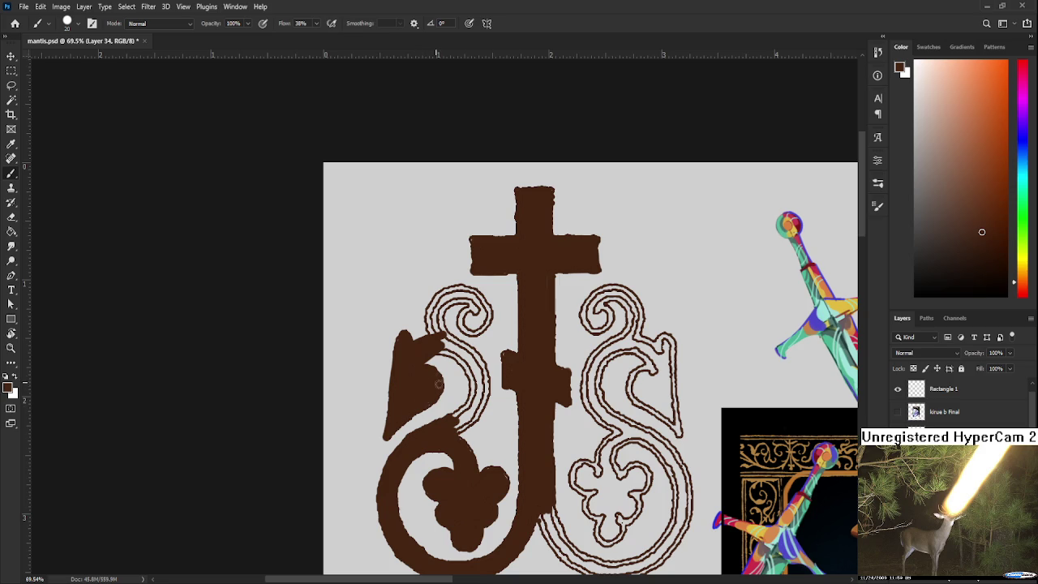
mouse_move(444, 351)
left_mouse_down()
mouse_move(461, 357)
mouse_move(477, 389)
mouse_move(468, 369)
mouse_move(465, 412)
mouse_move(446, 430)
mouse_move(455, 429)
mouse_move(483, 387)
mouse_move(483, 367)
mouse_move(446, 339)
mouse_move(431, 300)
mouse_move(433, 310)
mouse_move(445, 288)
mouse_move(429, 317)
mouse_move(470, 296)
left_mouse_up()
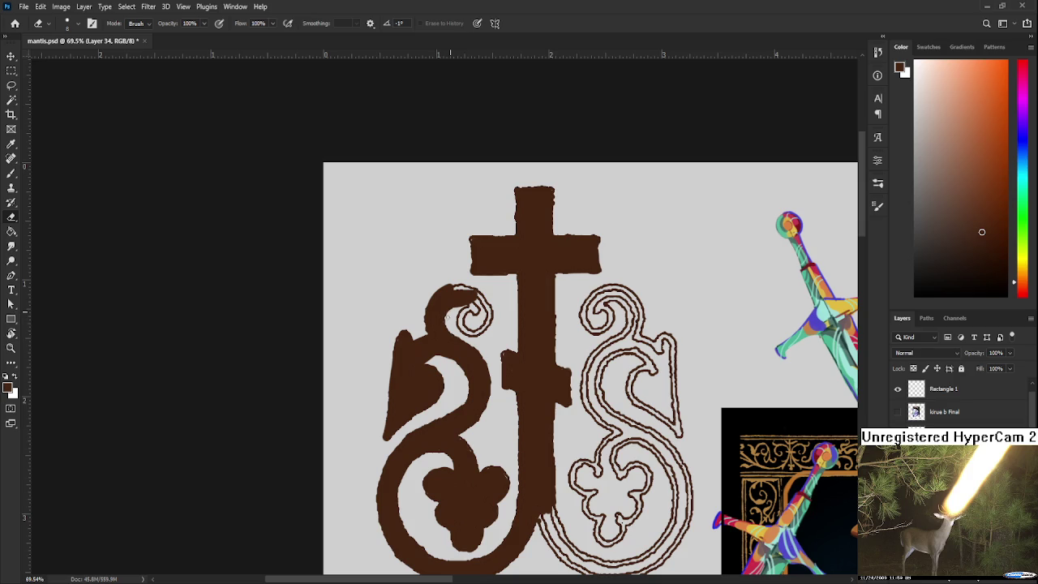
key("b")
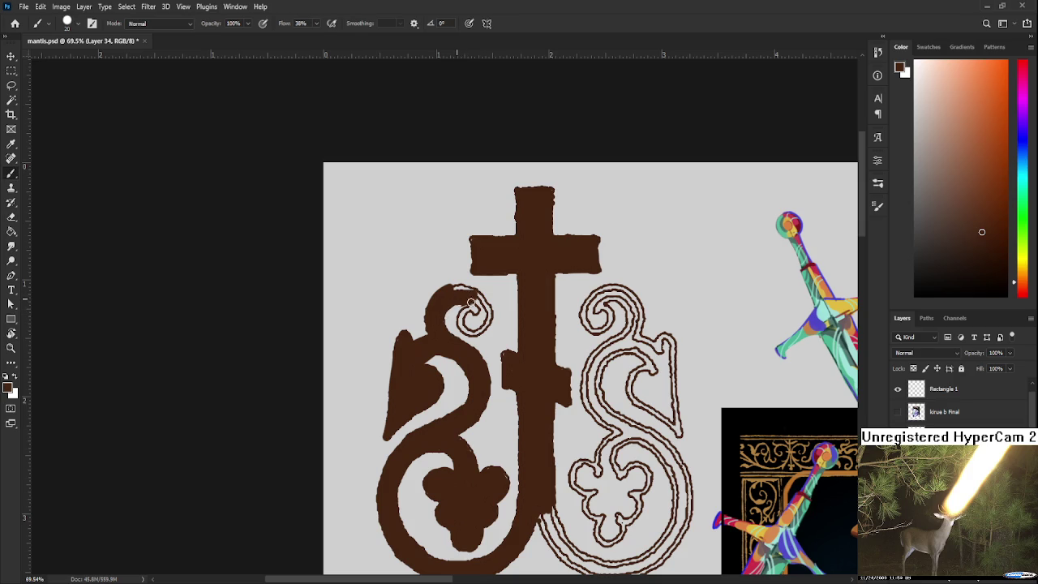
mouse_move(458, 322)
left_mouse_down()
mouse_move(483, 328)
mouse_move(483, 307)
mouse_move(458, 294)
mouse_move(485, 327)
left_mouse_up()
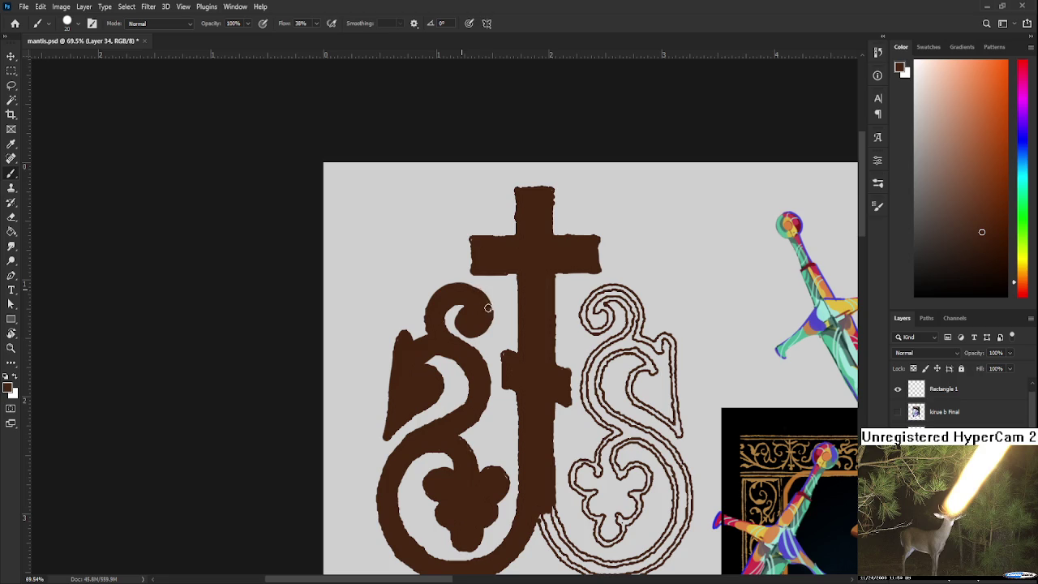
left_click_drag(461, 428, 469, 374)
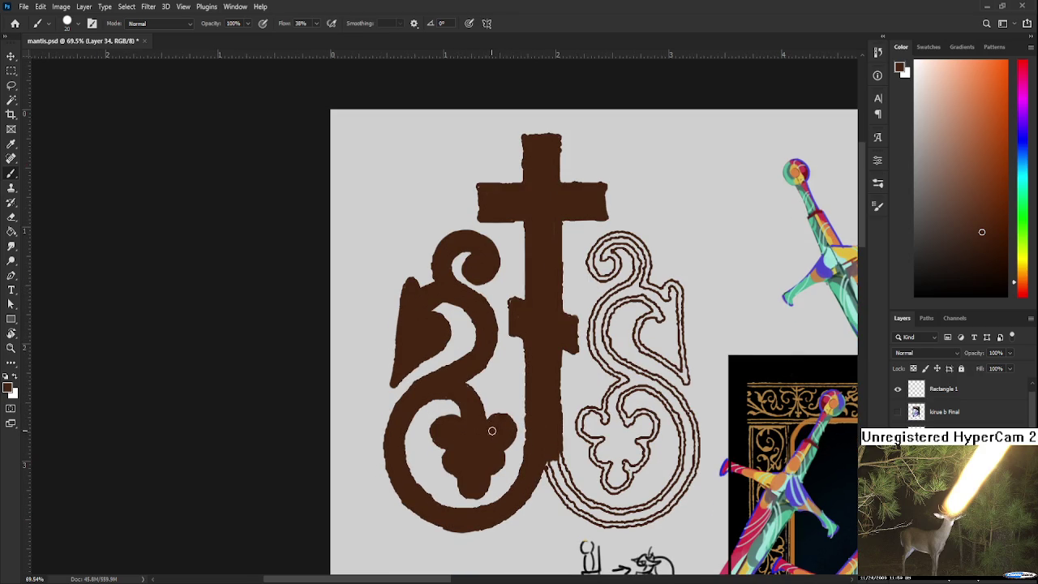
scroll(502, 422, "down", 3)
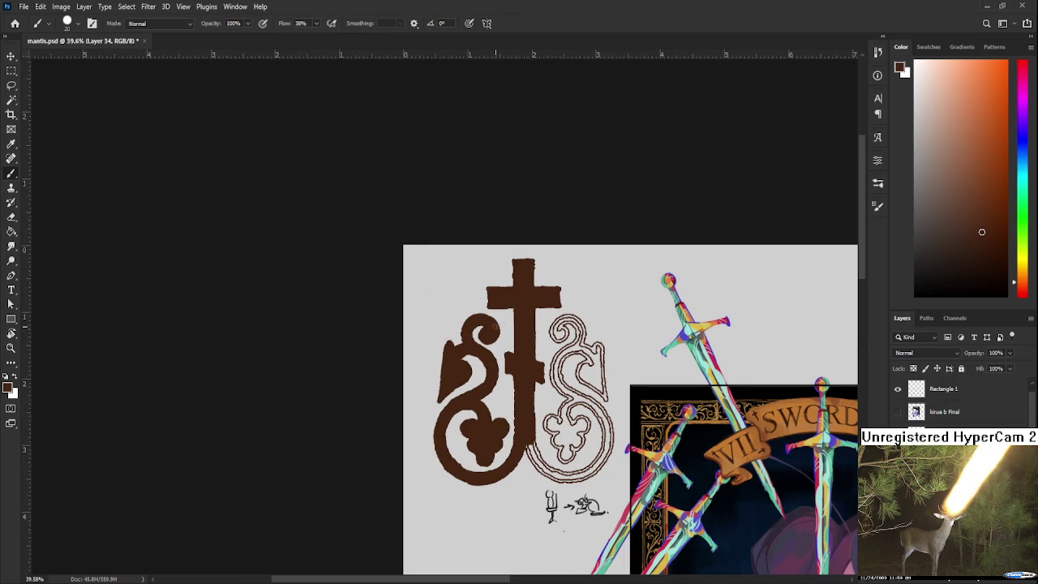
Lasso the emblem's left half, copy it to a new layer and mirror it as the right half.
key("l")
mouse_move(507, 330)
left_mouse_down()
mouse_move(409, 488)
mouse_move(517, 439)
left_mouse_up()
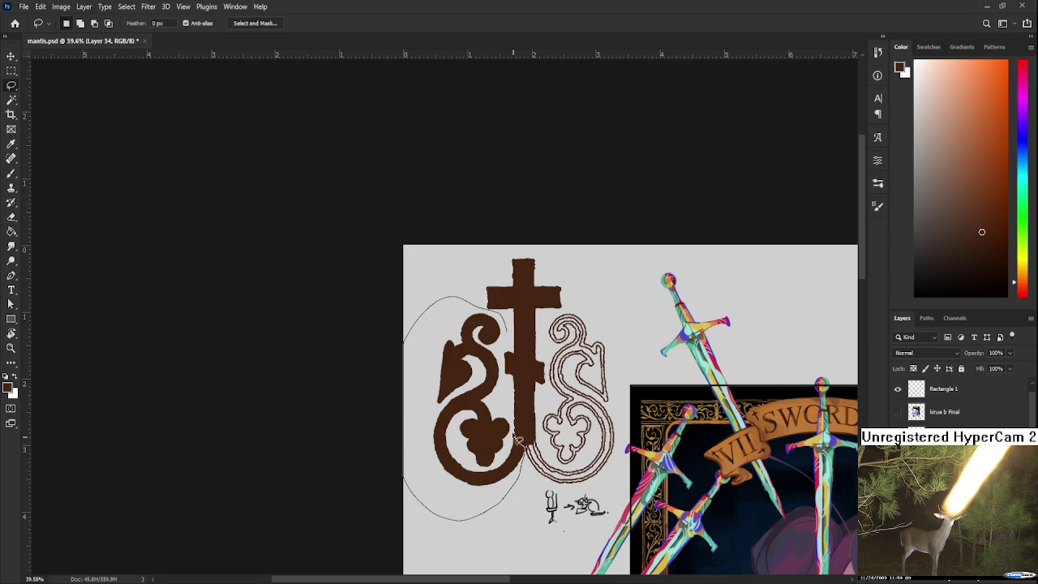
left_click_drag(517, 438, 504, 334)
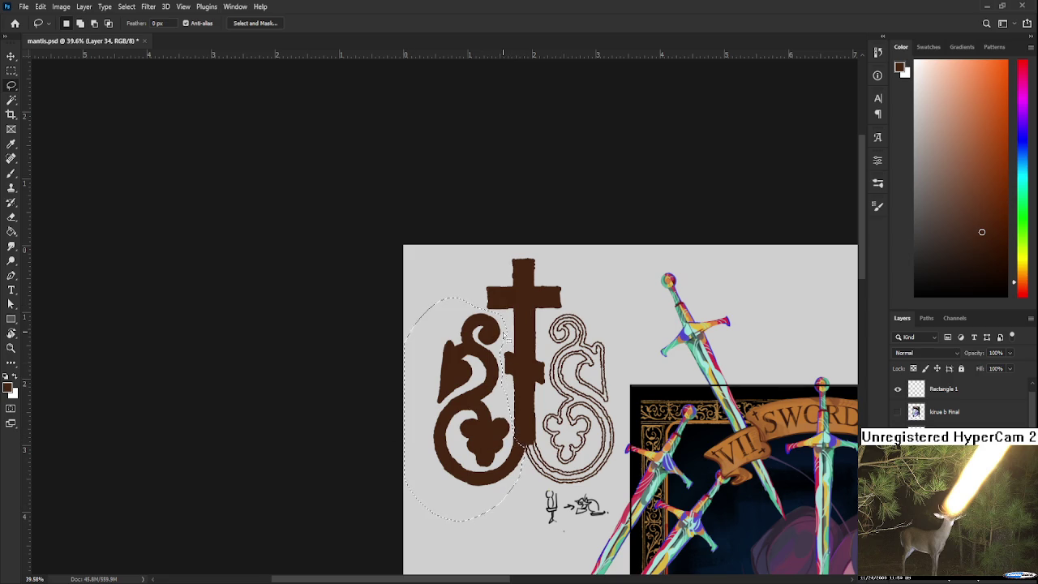
key("ctrl+j")
key("ctrl+t")
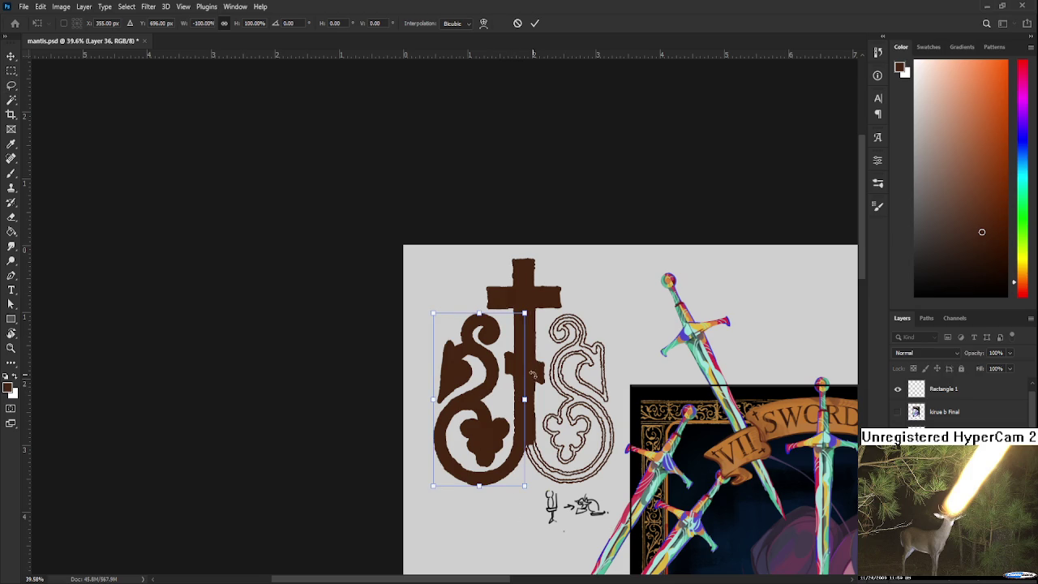
left_click_drag(537, 361, 582, 403)
scroll(582, 403, "up", 5)
key("Right")
key("Right")
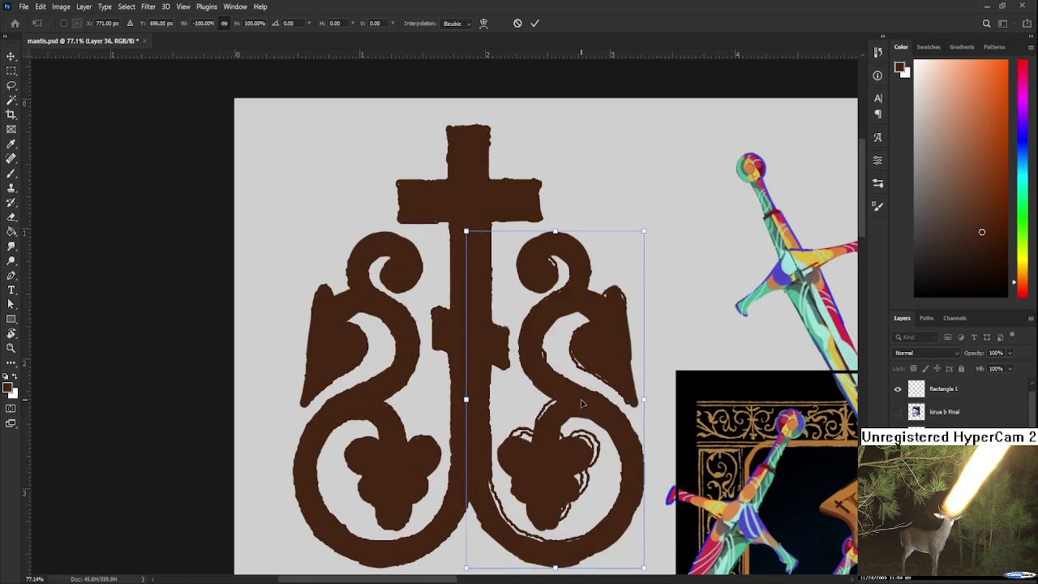
key("Right")
key("Right")
key("Right")
key("Right")
key("Right")
key("Right")
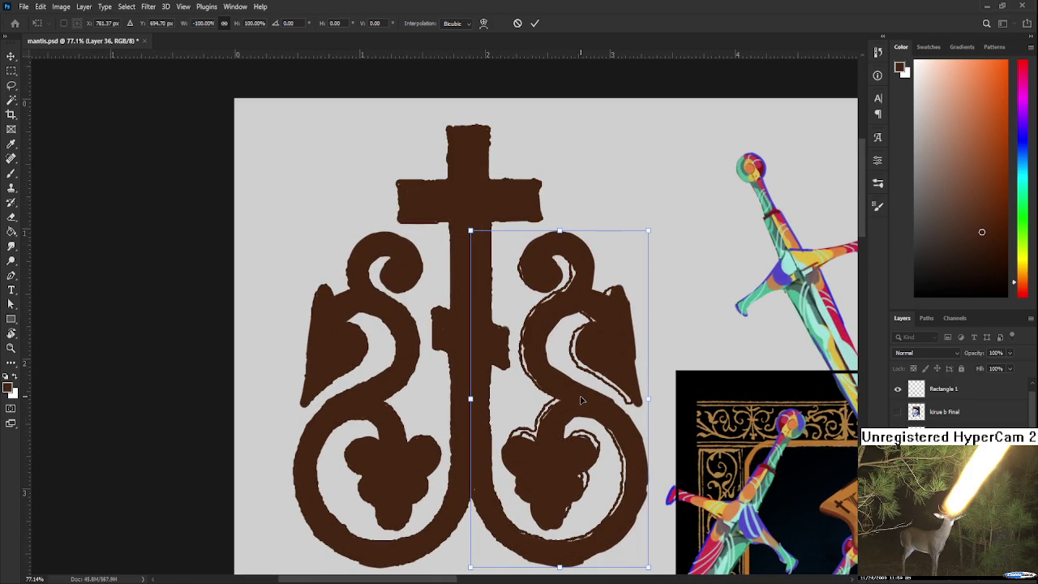
key("Right")
key("Right")
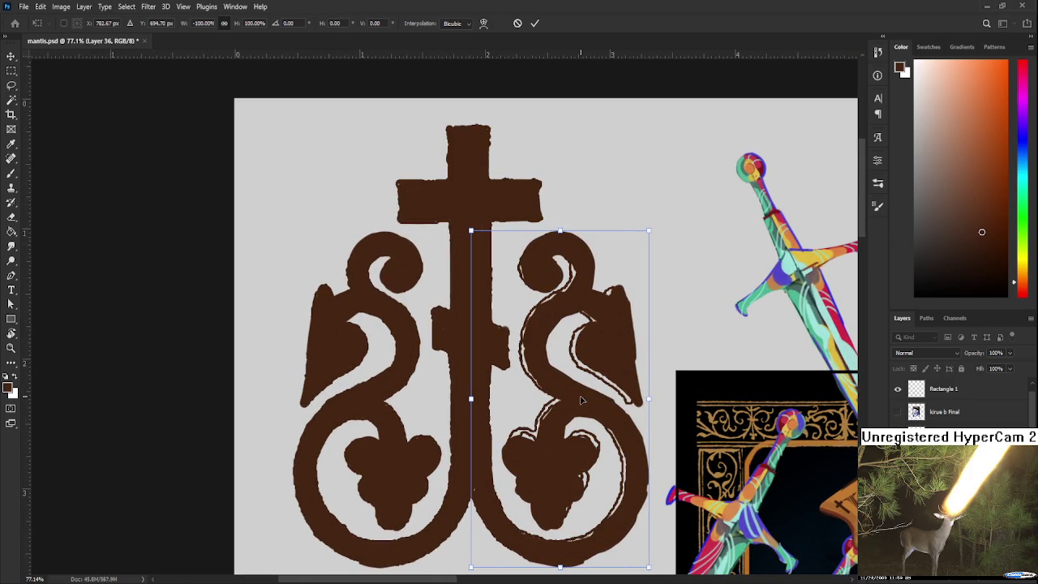
key("Return")
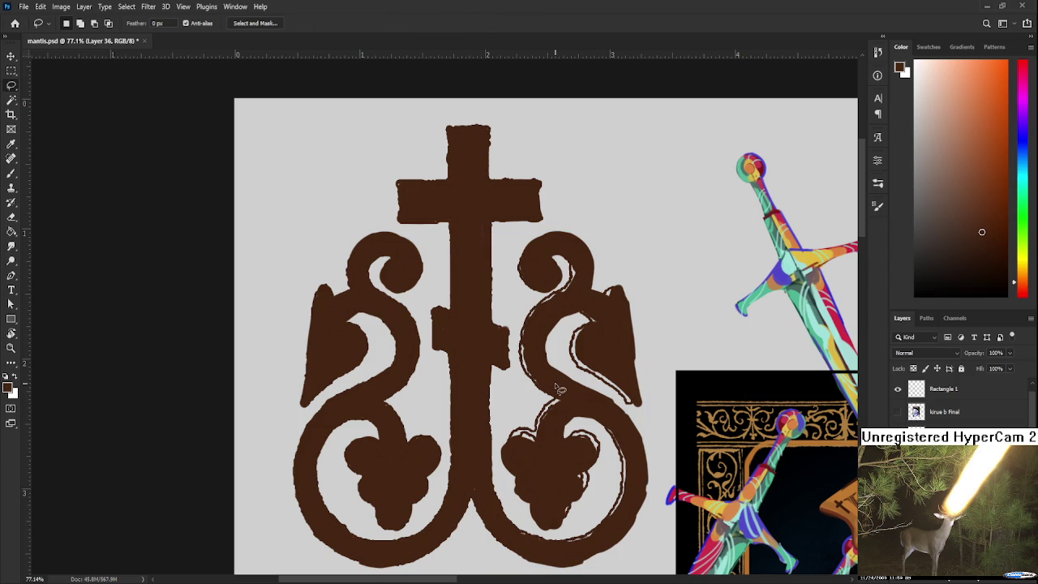
Nudge the mirrored right half down slightly to align it with the left.
key("ctrl+t")
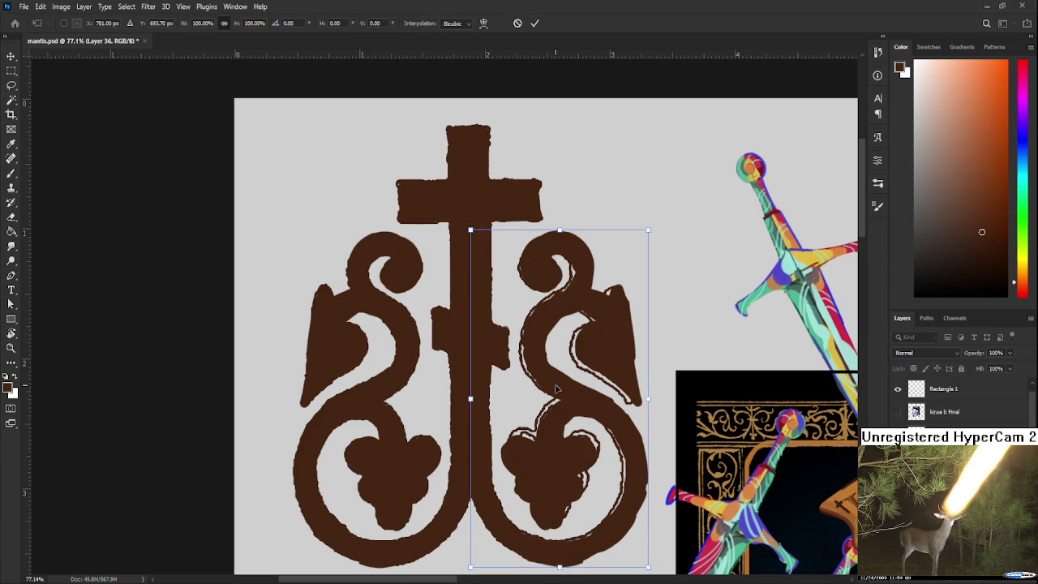
key("Down")
key("Down")
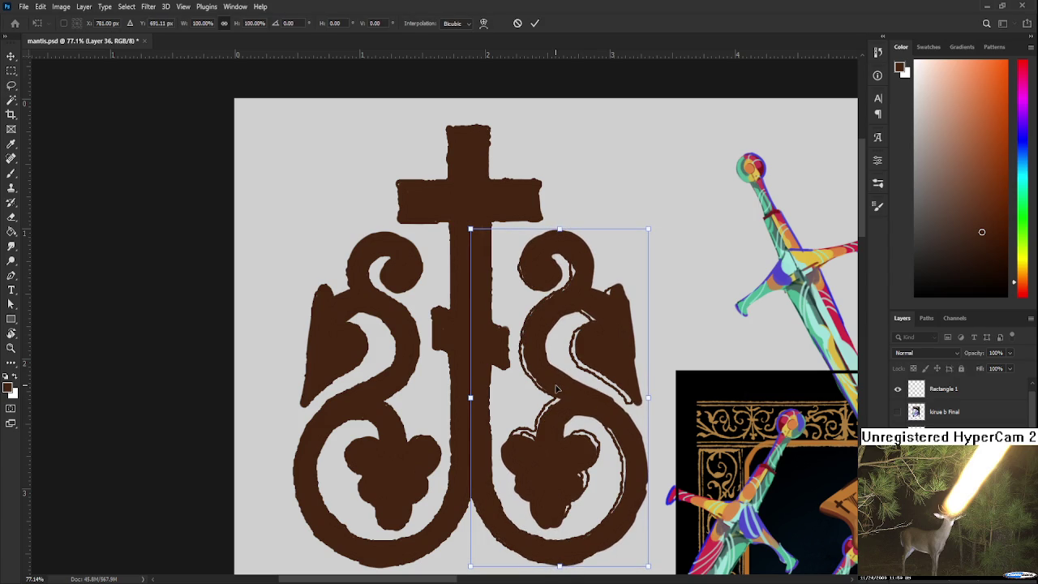
key("Return")
scroll(544, 414, "down", 5)
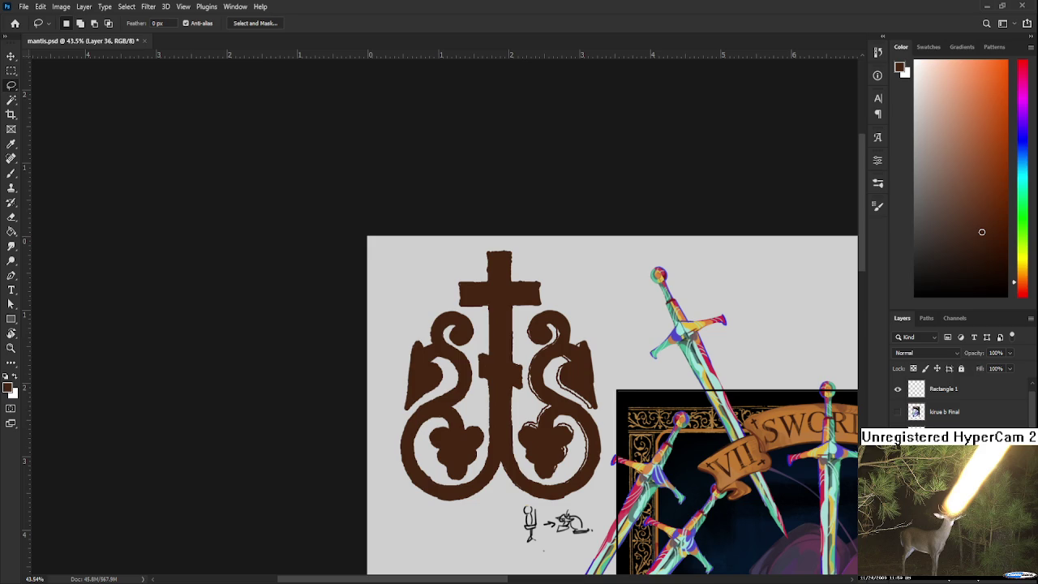
key("Delete")
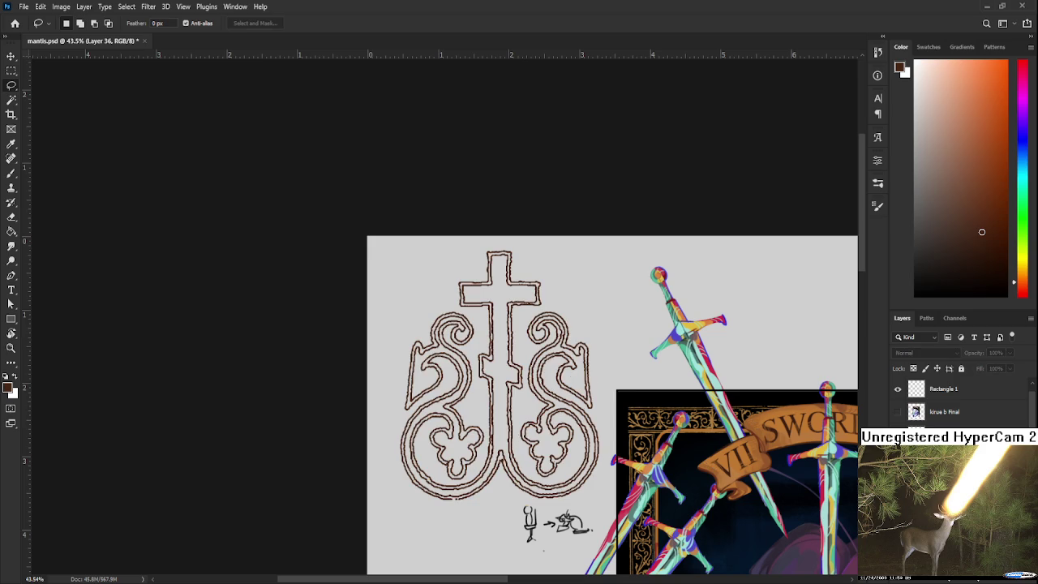
key("ctrl+z")
scroll(509, 447, "up", 1)
Lasso and delete the leftover outline S scroll, then restore the solid mirrored emblem.
mouse_move(517, 451)
left_mouse_down()
mouse_move(550, 278)
mouse_move(666, 503)
mouse_move(497, 502)
left_mouse_up()
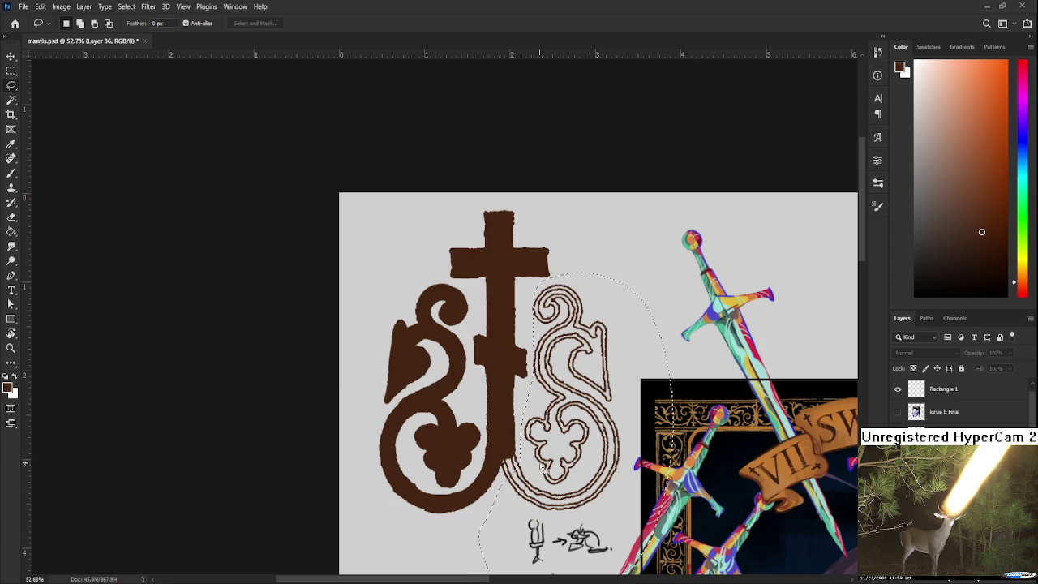
left_click_drag(516, 466, 517, 453)
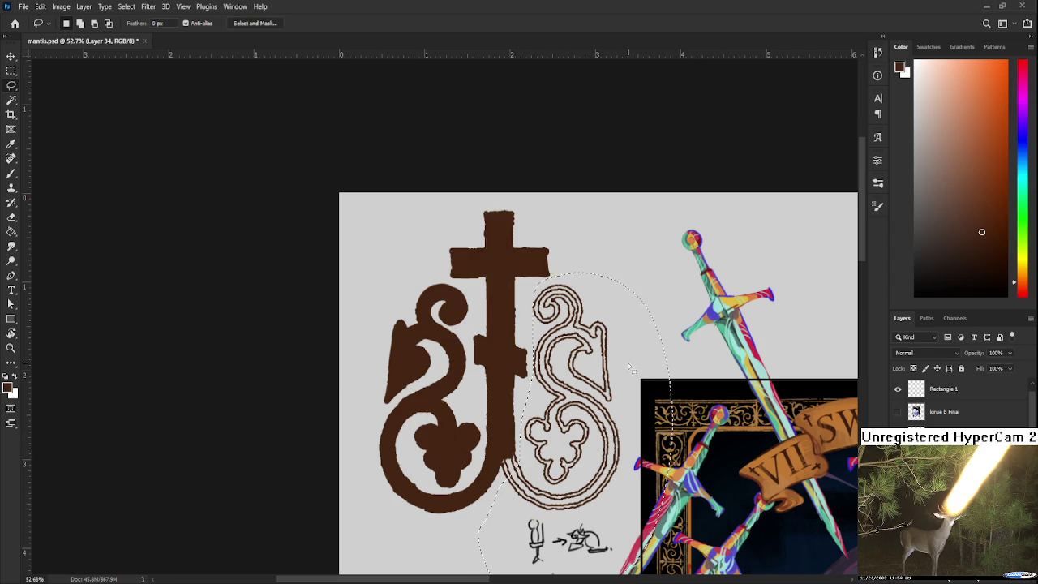
key("ctrl+d")
left_click_drag(523, 398, 648, 450)
left_click_drag(648, 450, 522, 381)
key("ctrl+comma")
key("ctrl+comma")
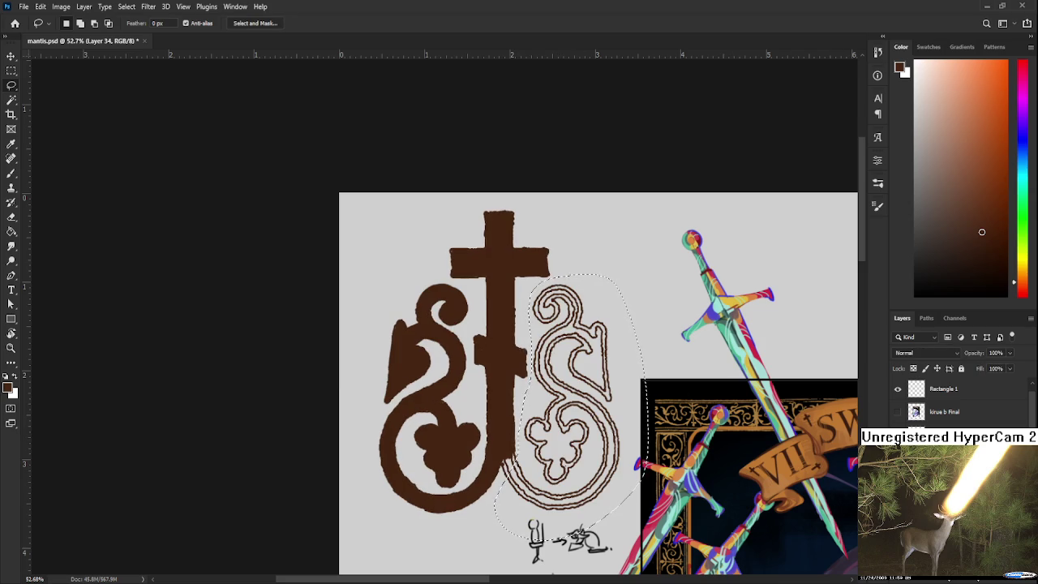
key("ctrl+shift+j")
key("ctrl+d")
key("shift+alt+BackSpace")
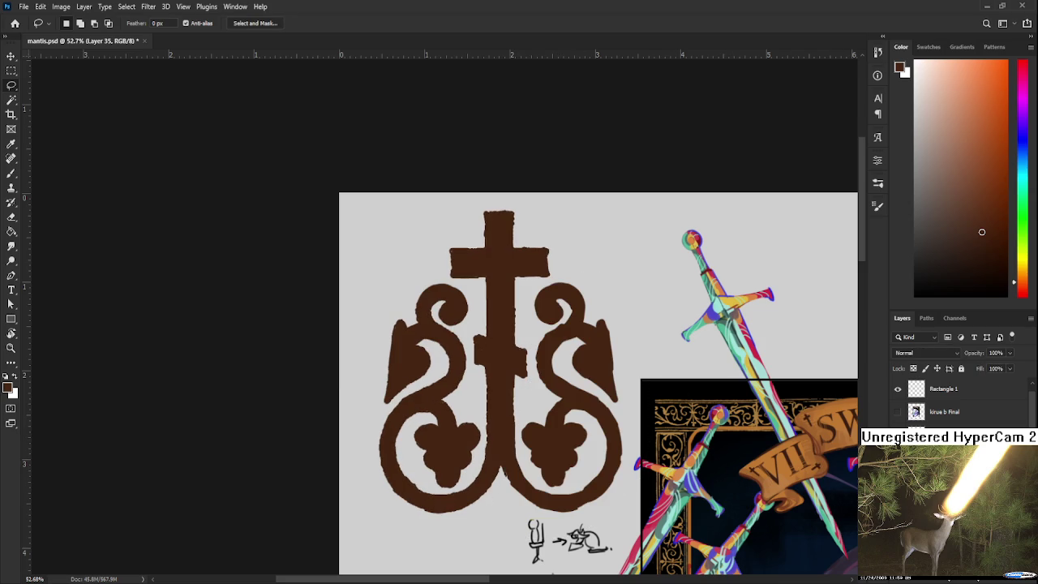
key("b")
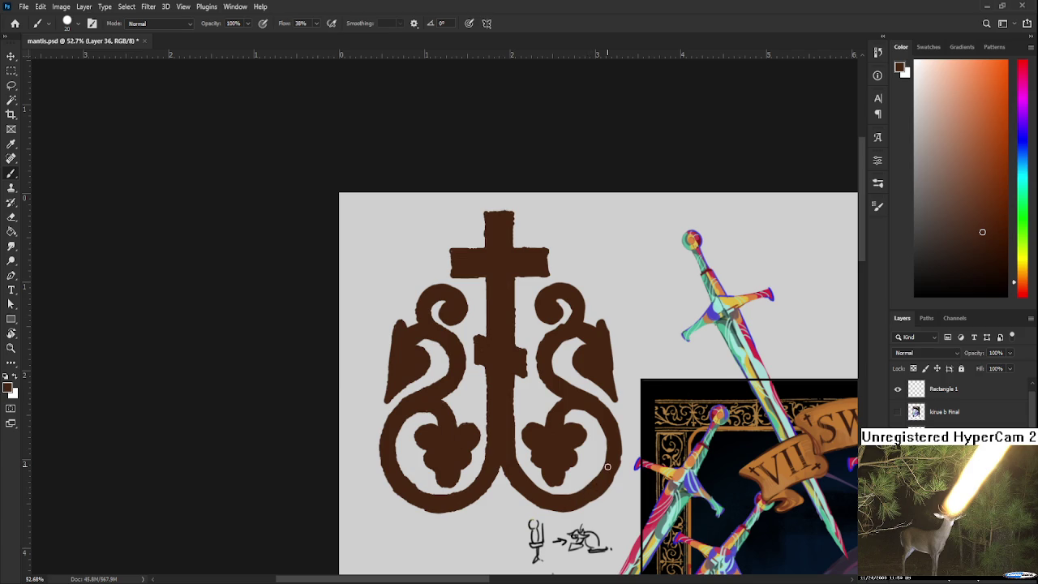
Bring the whole card into view and compare the emblem by toggling its last change off and on.
scroll(607, 466, "down", 2)
scroll(607, 466, "down", 3)
scroll(730, 462, "up", 1)
scroll(777, 460, "up", 1)
left_click_drag(776, 460, 794, 464)
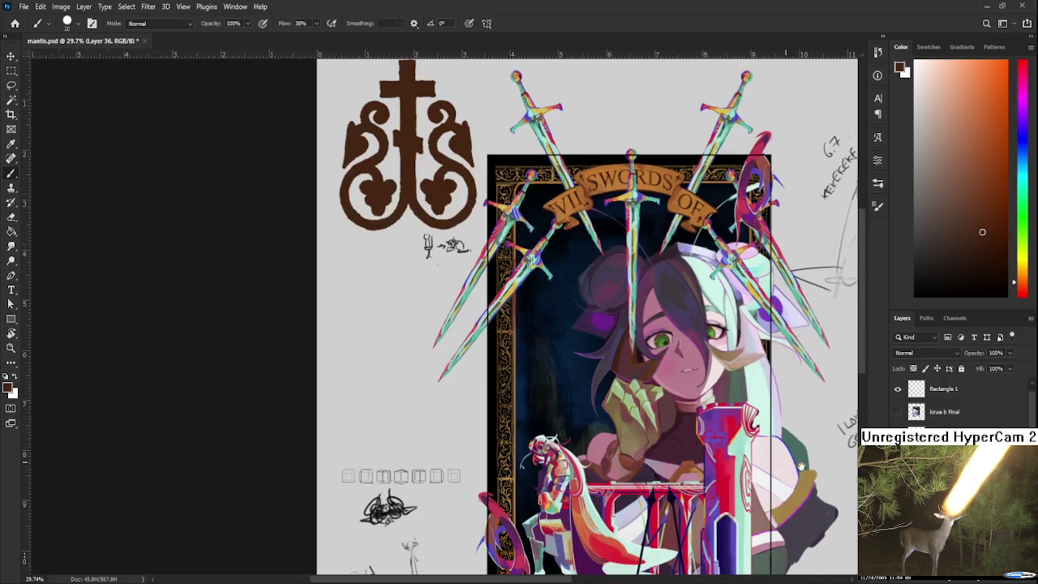
key("alt+bracketleft")
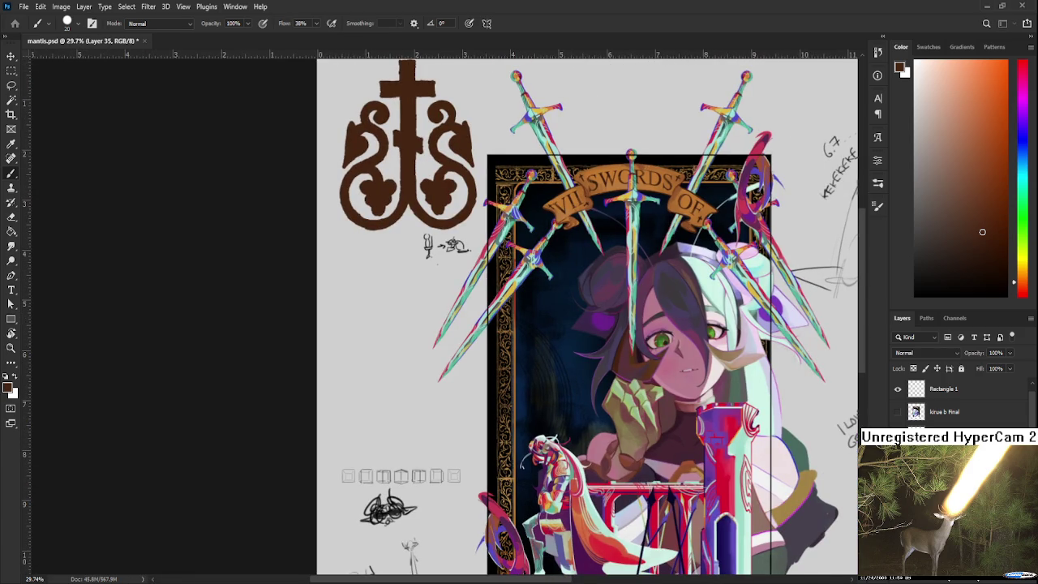
key("alt+bracketright")
key("ctrl+z")
key("ctrl+shift+z")
key("ctrl+z")
key("ctrl+shift+z")
Draw a freehand lasso selection around the brown cross emblem.
scroll(442, 316, "up", 2)
scroll(442, 316, "up", 2)
scroll(441, 413, "up", 1)
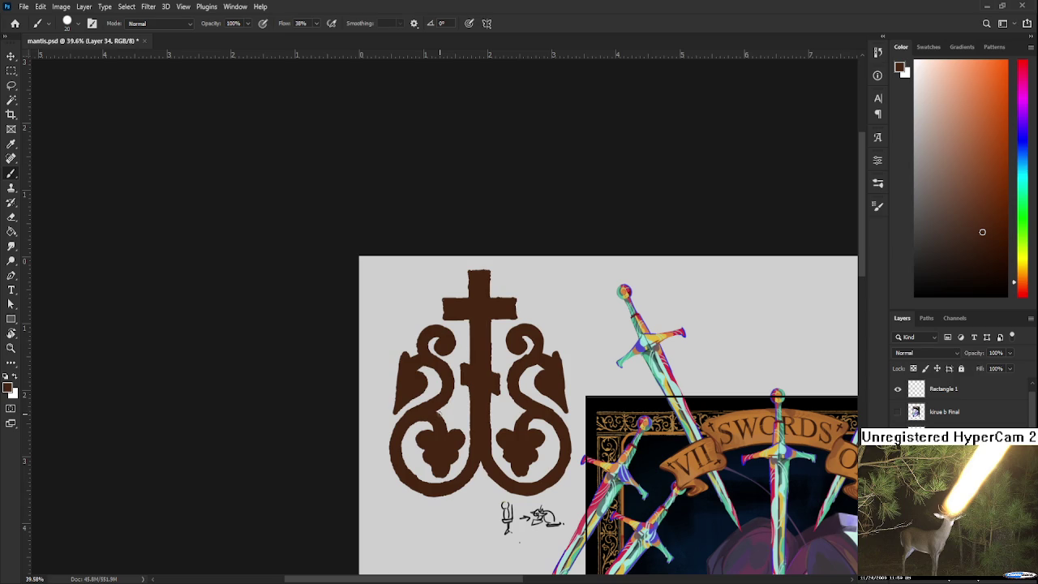
key("l")
mouse_move(408, 294)
left_mouse_down()
mouse_move(606, 496)
mouse_move(431, 233)
left_mouse_up()
Scale the emblem to about 42%, centre it above the banner between the swords, and deselect.
key("ctrl+t")
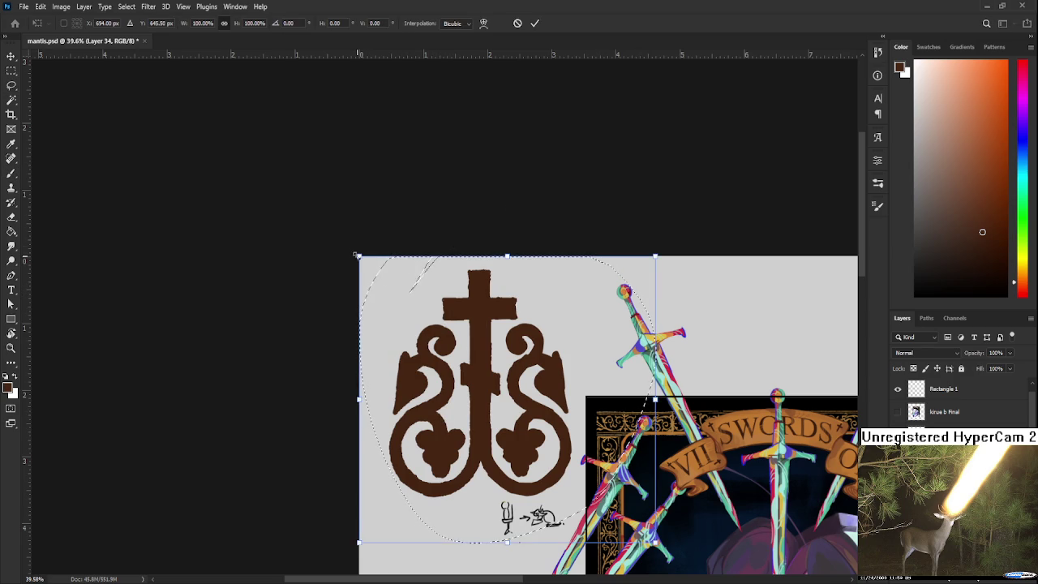
left_click_drag(354, 253, 518, 479)
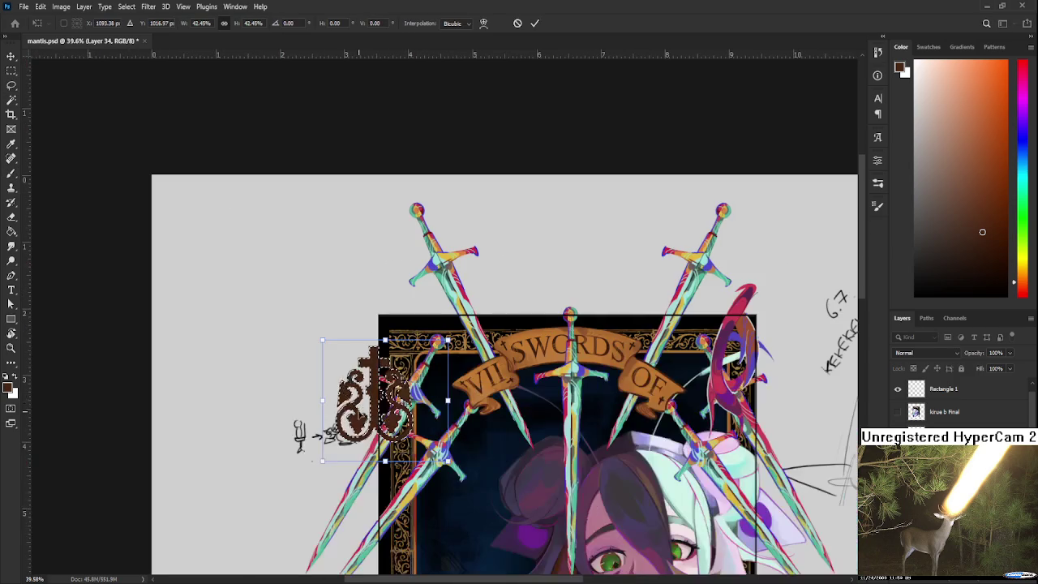
left_click_drag(353, 409, 568, 247)
key("Return")
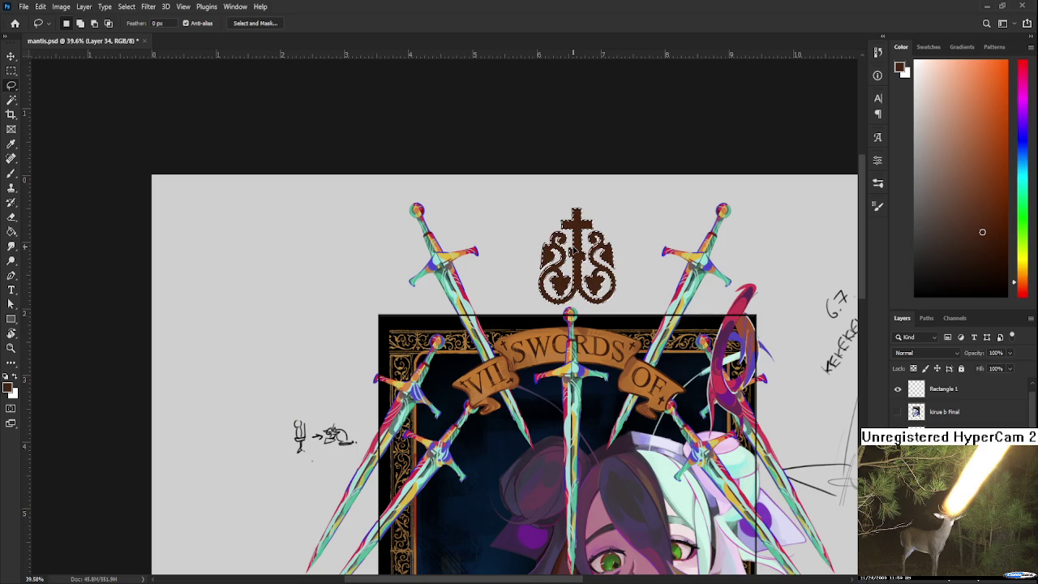
left_click_drag(575, 252, 578, 253)
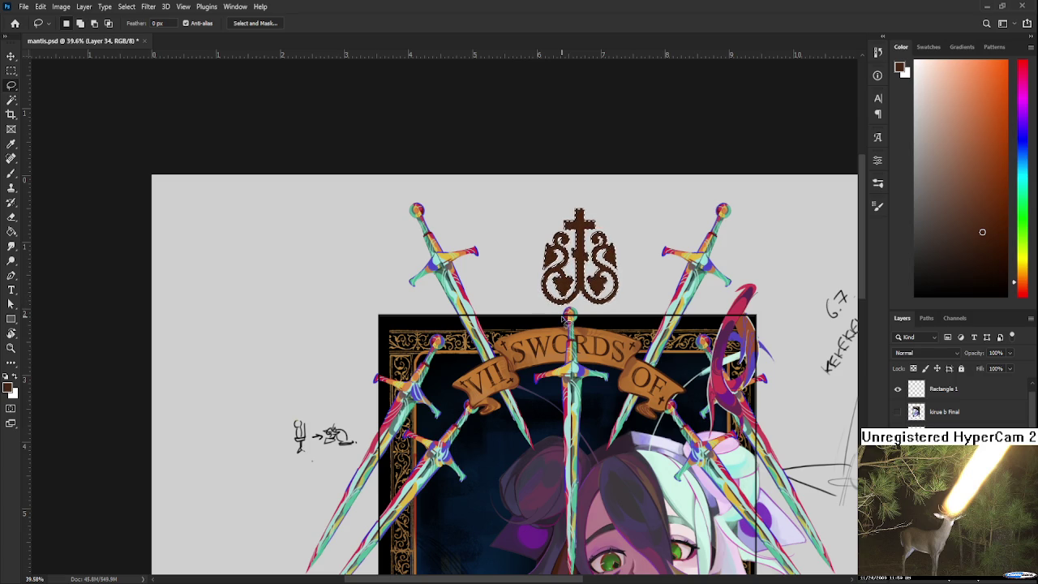
scroll(584, 389, "down", 2)
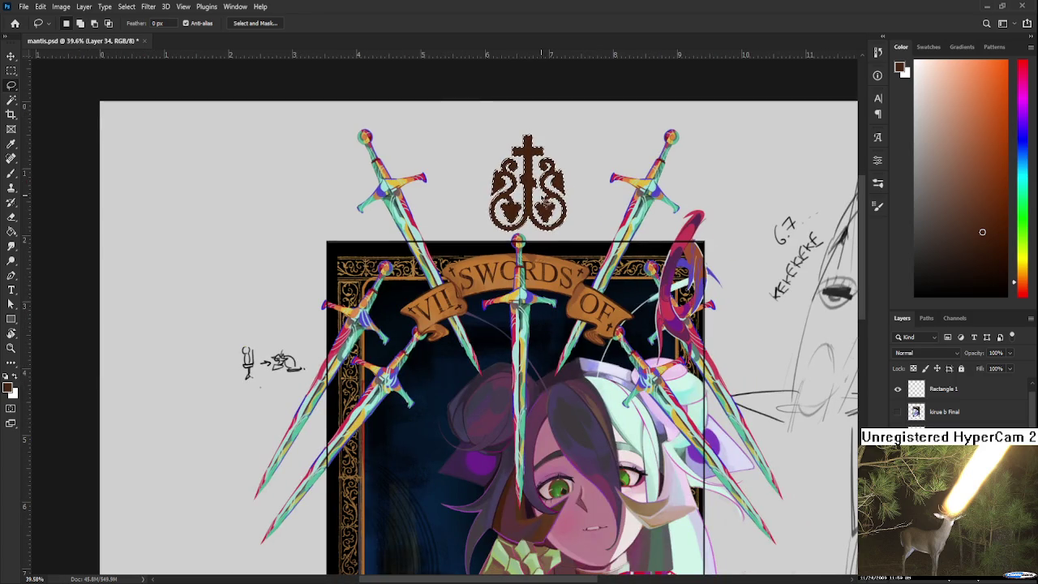
key("ctrl+d")
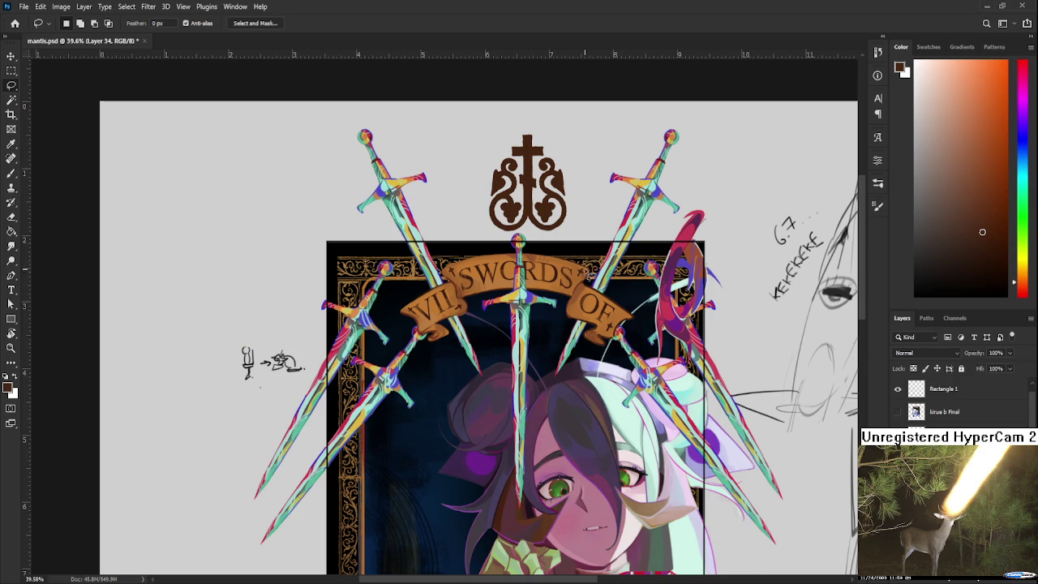
left_click_drag(596, 232, 603, 209)
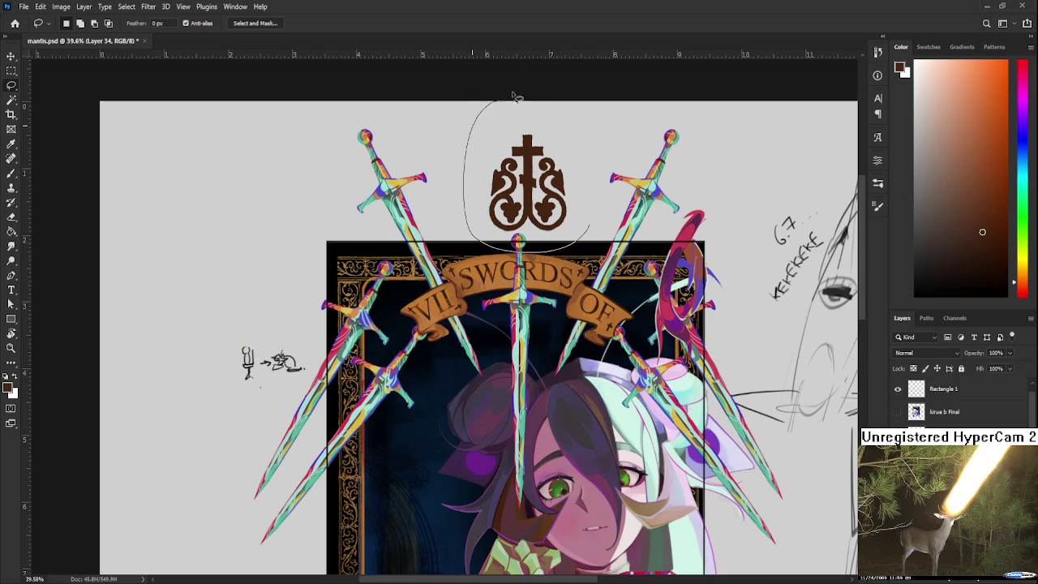
key("ctrl+t")
left_click_drag(600, 112, 589, 198)
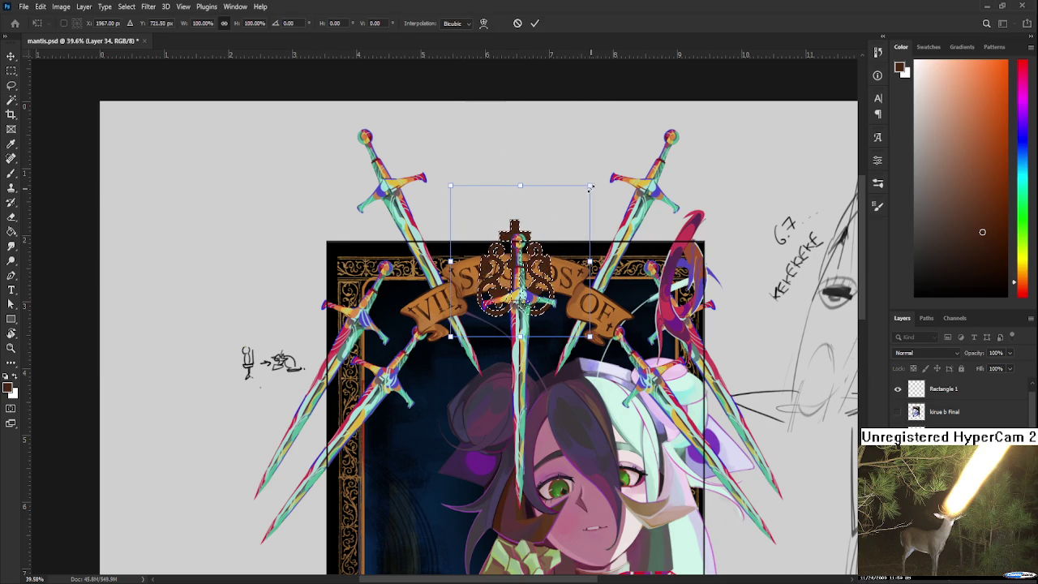
left_click_drag(589, 198, 482, 302)
scroll(470, 298, "up", 2)
scroll(470, 298, "up", 3)
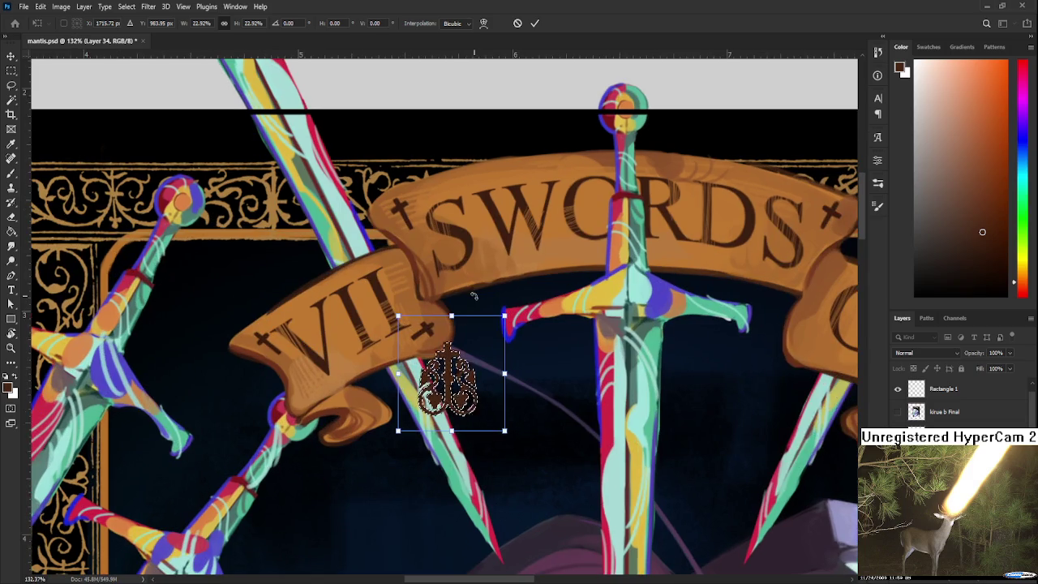
mouse_move(467, 346)
left_mouse_down()
mouse_move(628, 118)
mouse_move(533, 365)
mouse_move(540, 382)
left_mouse_up()
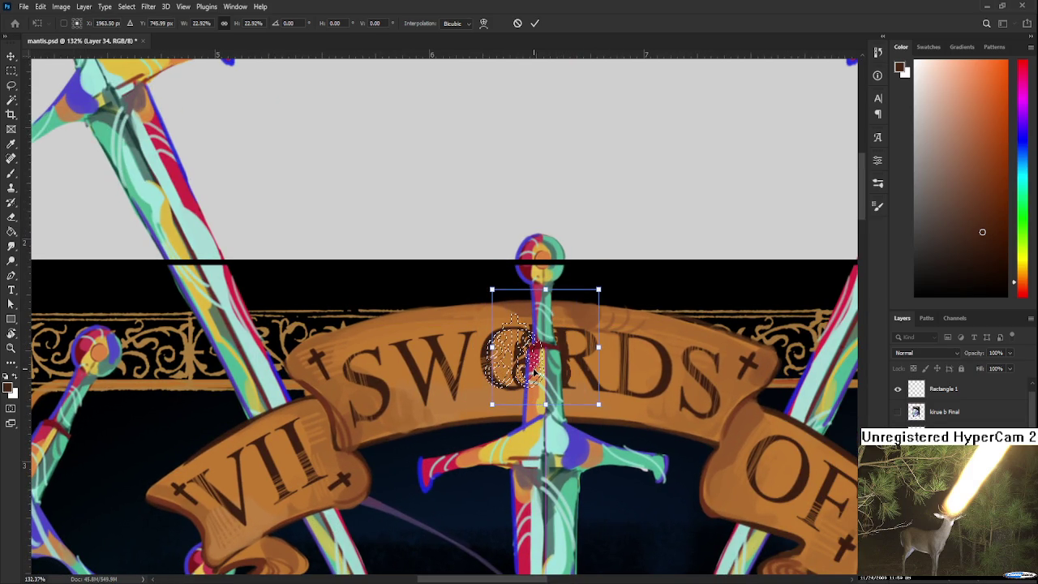
left_click_drag(539, 382, 544, 349)
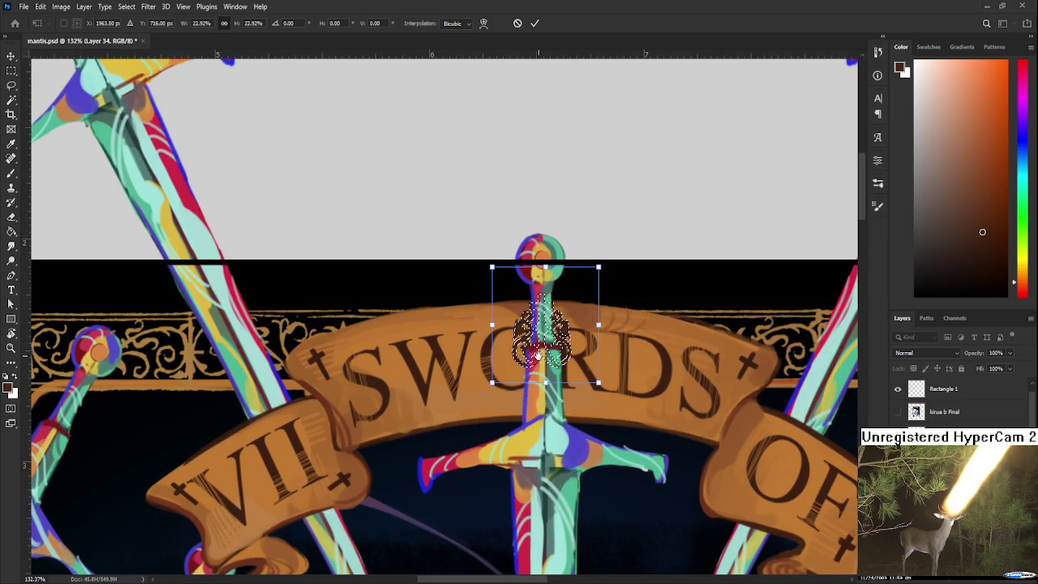
scroll(543, 349, "down", 2)
mouse_move(581, 258)
left_mouse_down()
mouse_move(676, 298)
mouse_move(658, 290)
mouse_move(682, 287)
left_mouse_up()
scroll(659, 290, "up", 1)
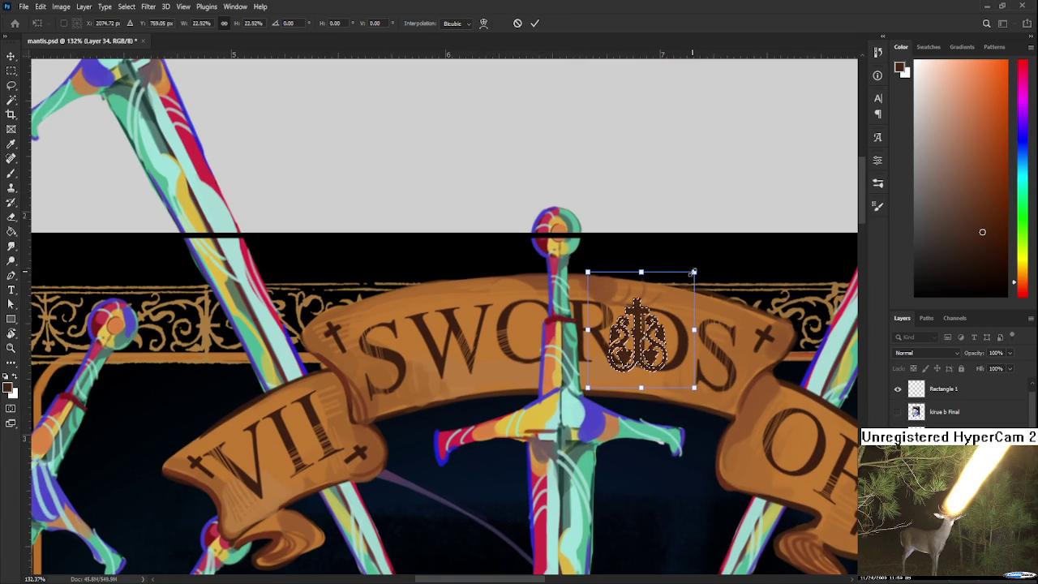
left_click_drag(636, 337, 538, 322)
left_click_drag(585, 275, 557, 296)
left_click_drag(540, 348, 548, 340)
scroll(547, 338, "up", 3)
scroll(545, 326, "up", 2)
key("Return")
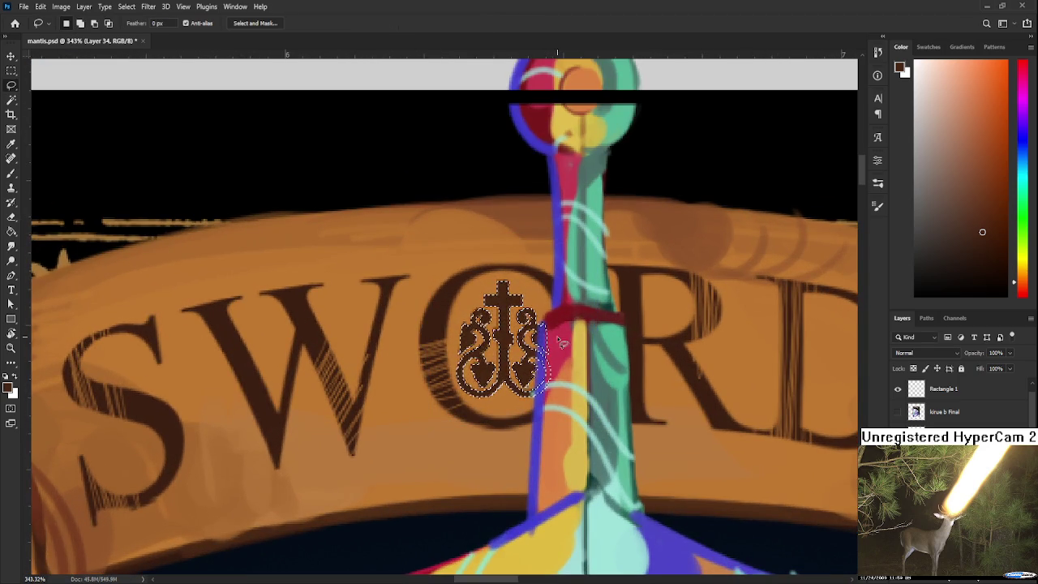
scroll(655, 357, "down", 3)
scroll(655, 357, "down", 2)
left_click_drag(650, 356, 673, 336)
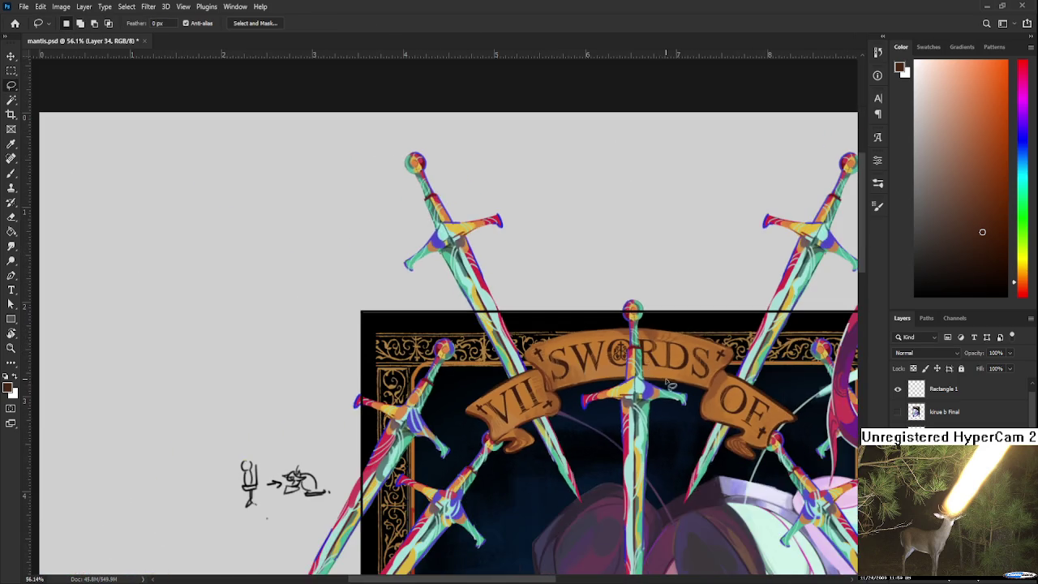
scroll(672, 336, "down", 2)
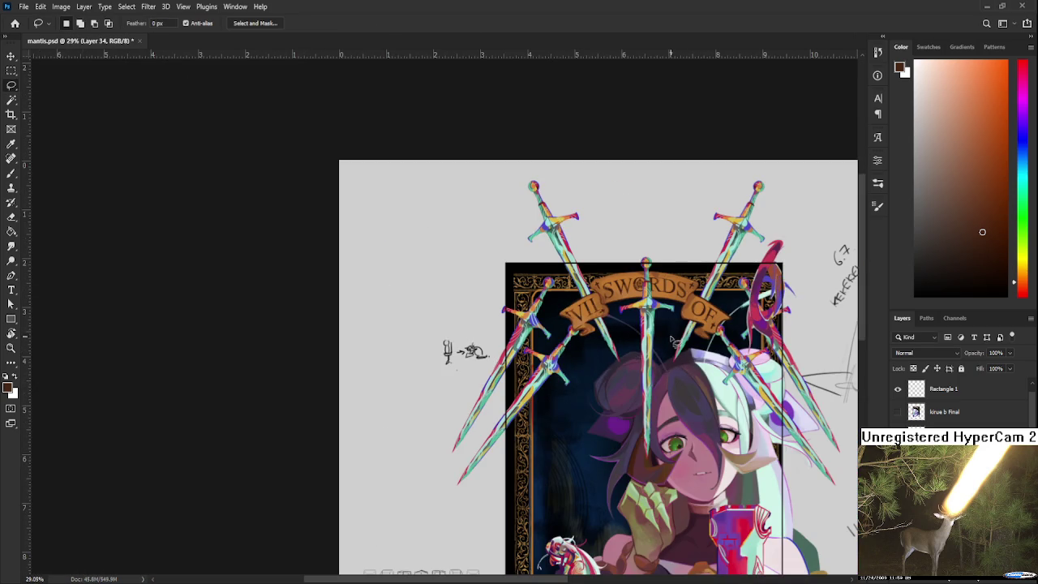
scroll(673, 340, "up", 2)
scroll(653, 283, "up", 1)
left_click_drag(633, 356, 613, 286)
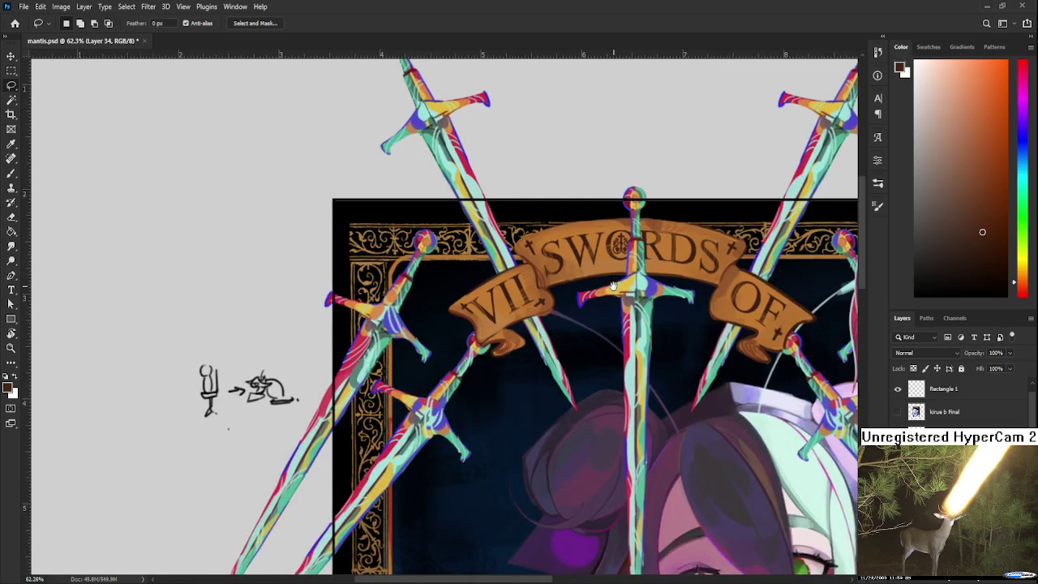
scroll(614, 285, "down", 1)
key("ctrl+z")
mouse_move(495, 247)
left_mouse_down()
mouse_move(490, 361)
mouse_move(492, 276)
left_mouse_up()
key("ctrl+d")
scroll(488, 359, "down", 1)
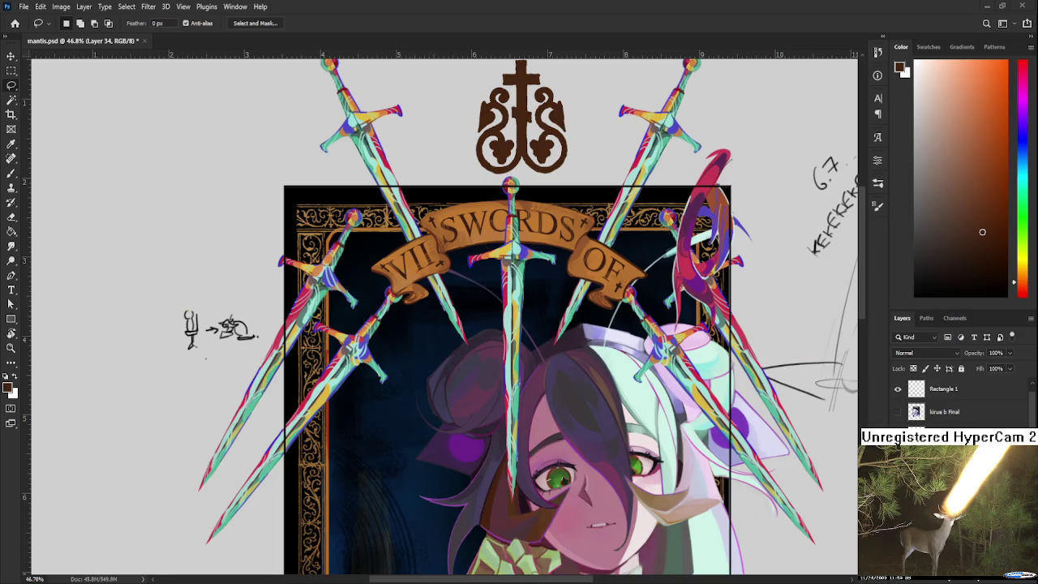
Lasso the cross emblem above the card and scale it down to about 15%.
scroll(425, 154, "up", 1)
scroll(425, 154, "up", 1)
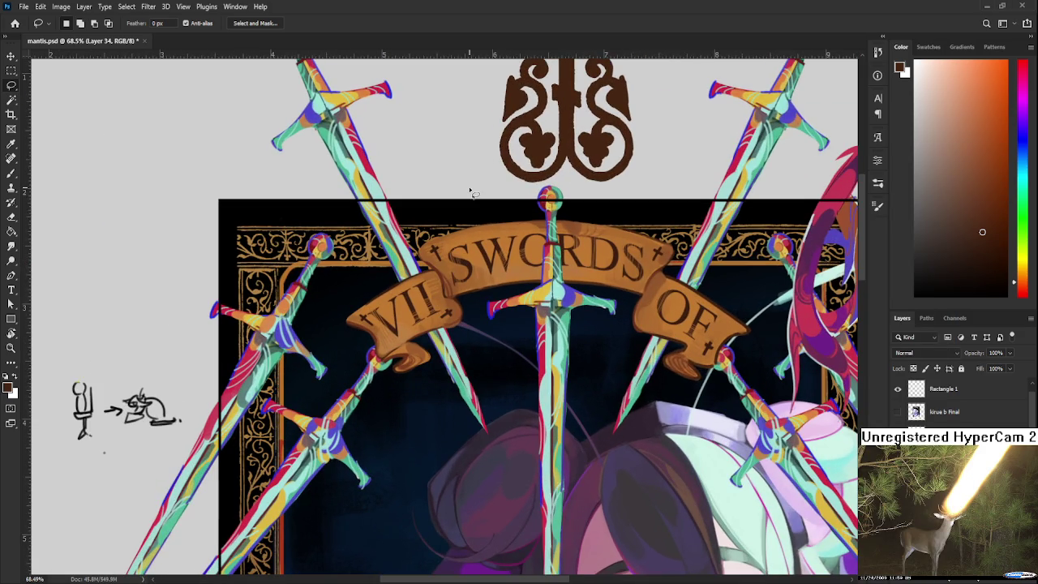
left_click_drag(673, 160, 558, 291)
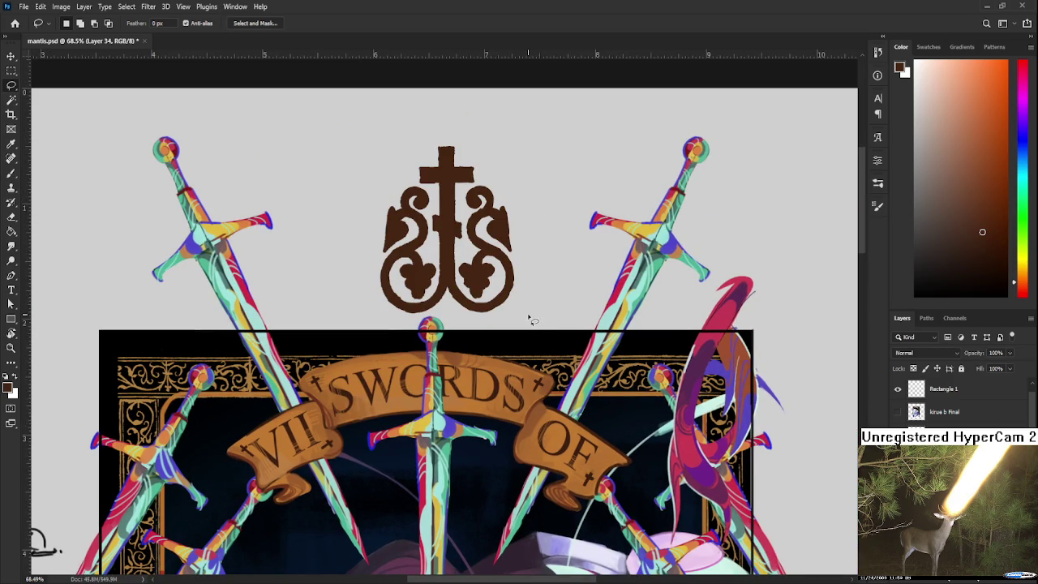
left_click_drag(523, 342, 577, 229)
key("ctrl+t")
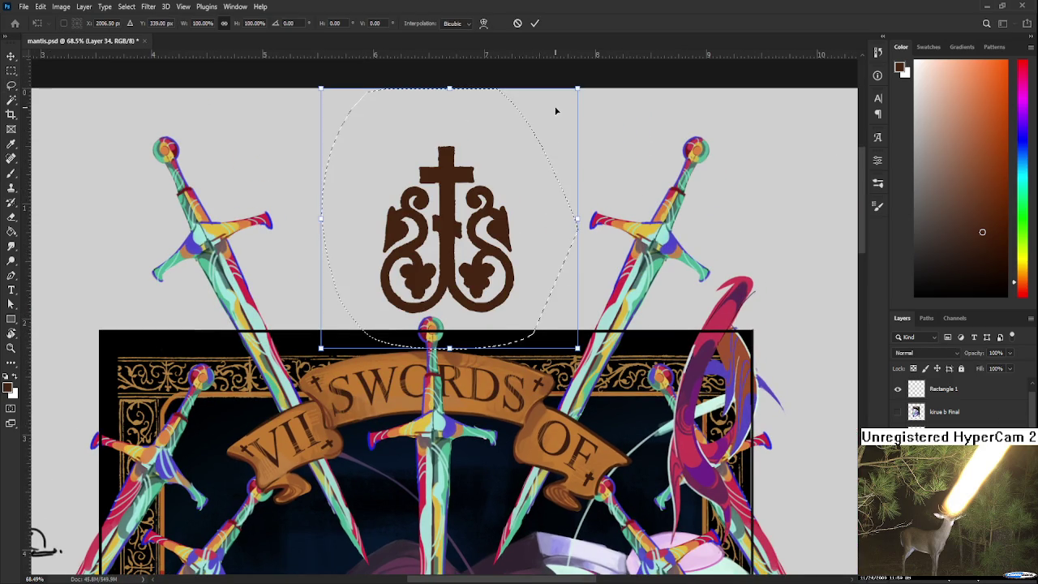
mouse_move(571, 96)
left_mouse_down()
mouse_move(357, 320)
mouse_move(585, 417)
mouse_move(619, 328)
mouse_move(537, 369)
left_mouse_up()
scroll(585, 417, "up", 5)
left_click_drag(609, 369, 606, 402)
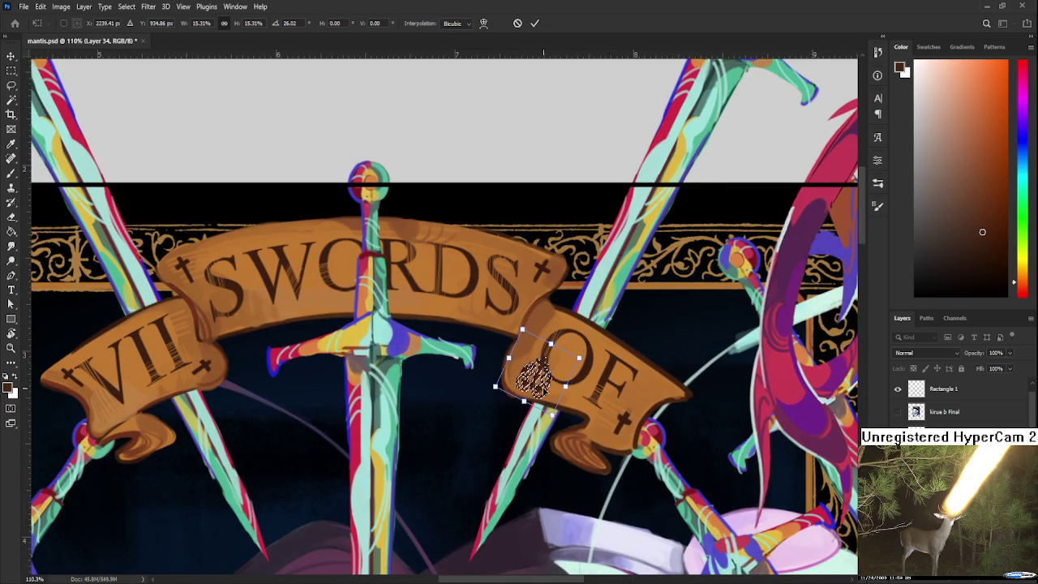
scroll(557, 381, "up", 4)
mouse_move(529, 375)
left_mouse_down()
mouse_move(672, 382)
mouse_move(660, 440)
mouse_move(684, 278)
mouse_move(696, 284)
left_mouse_up()
key("Return")
key("ctrl+d")
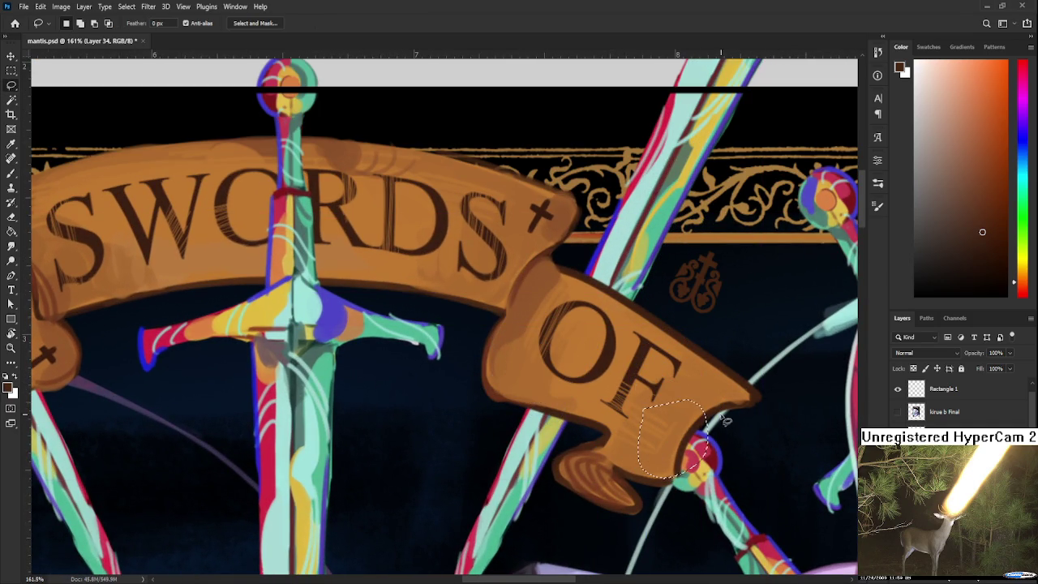
Move the small emblem onto the banner beside OF, tilted to follow the banner.
left_click_drag(638, 375, 778, 292)
key("ctrl+t")
left_click_drag(696, 288, 649, 438)
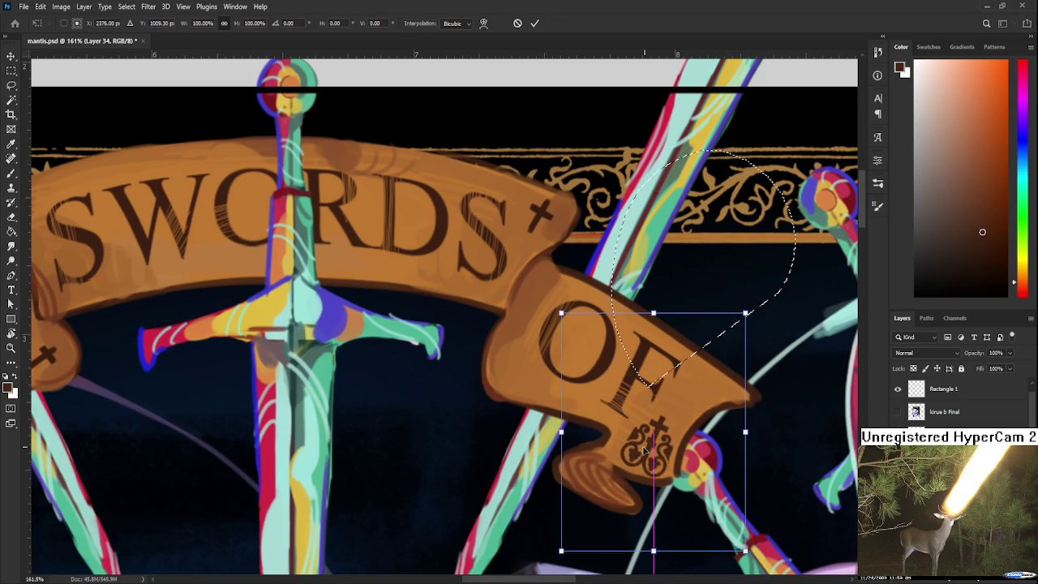
mouse_move(747, 302)
left_mouse_down()
mouse_move(789, 320)
mouse_move(762, 430)
left_mouse_up()
key("Return")
scroll(738, 411, "down", 3)
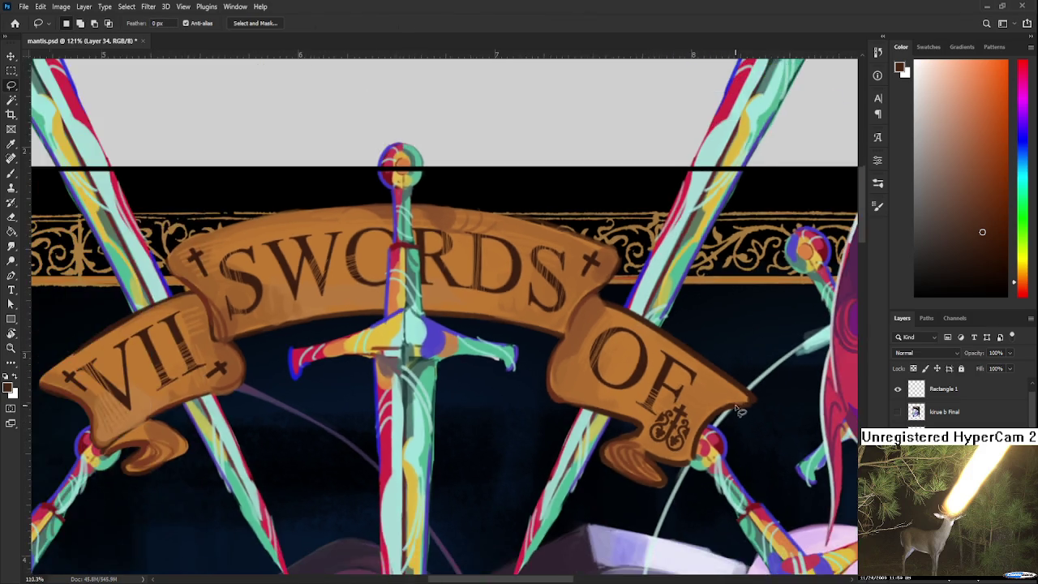
scroll(738, 412, "down", 3)
scroll(726, 450, "up", 2)
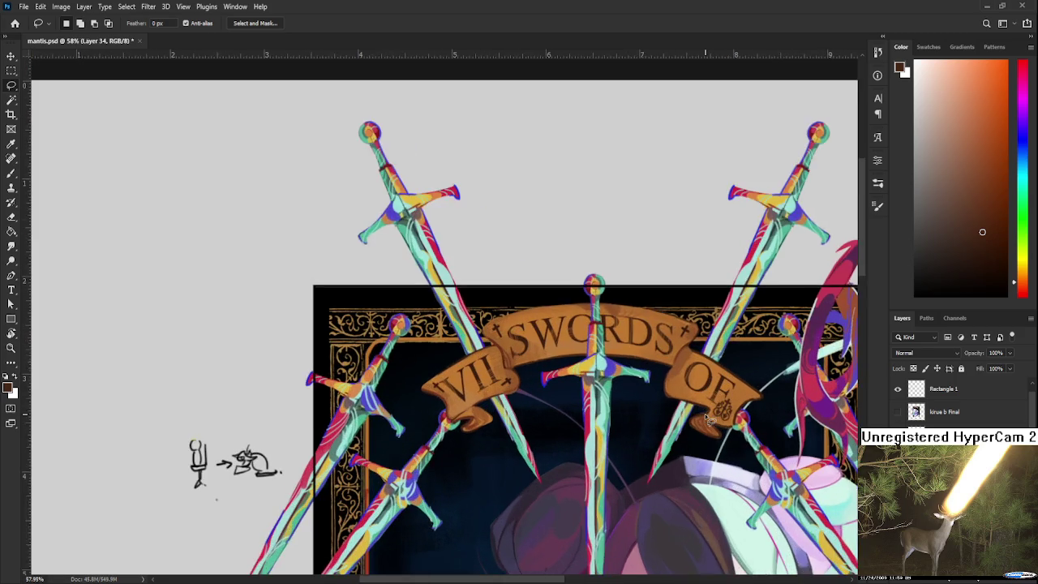
scroll(702, 414, "up", 1)
scroll(665, 339, "up", 1)
scroll(649, 341, "up", 1)
scroll(613, 340, "up", 2)
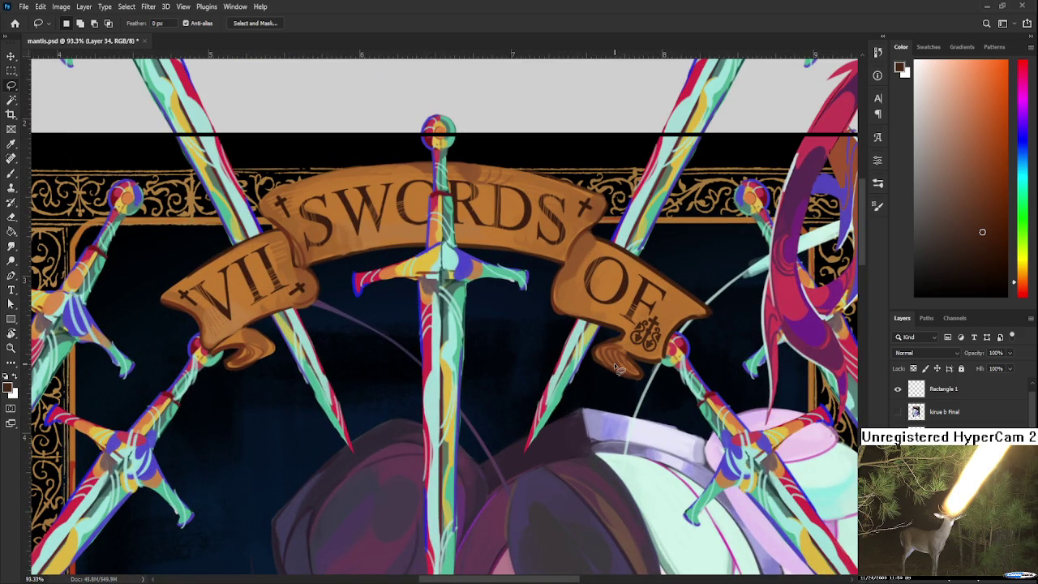
left_click_drag(600, 350, 594, 446)
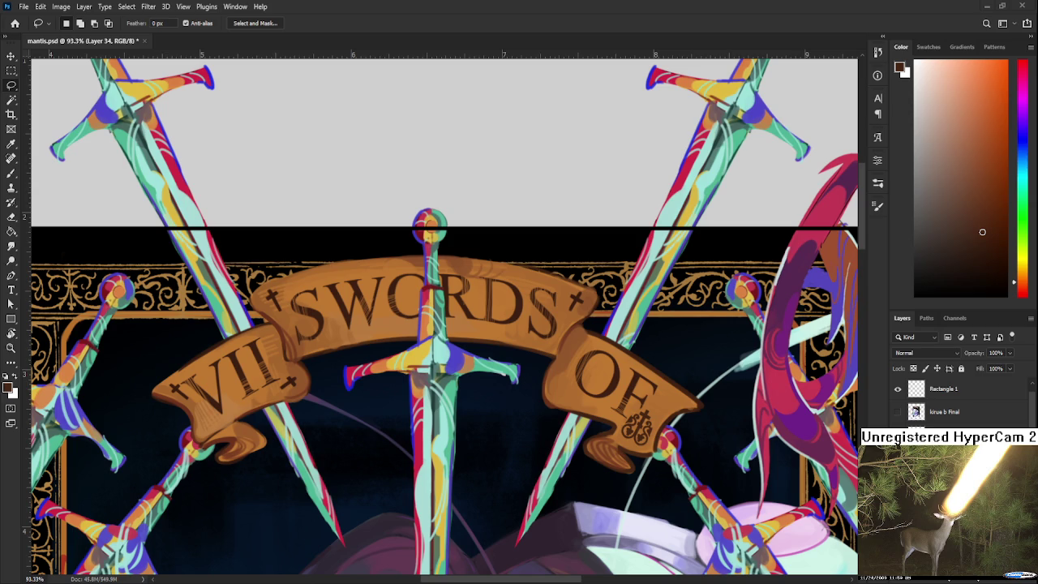
scroll(535, 462, "down", 3)
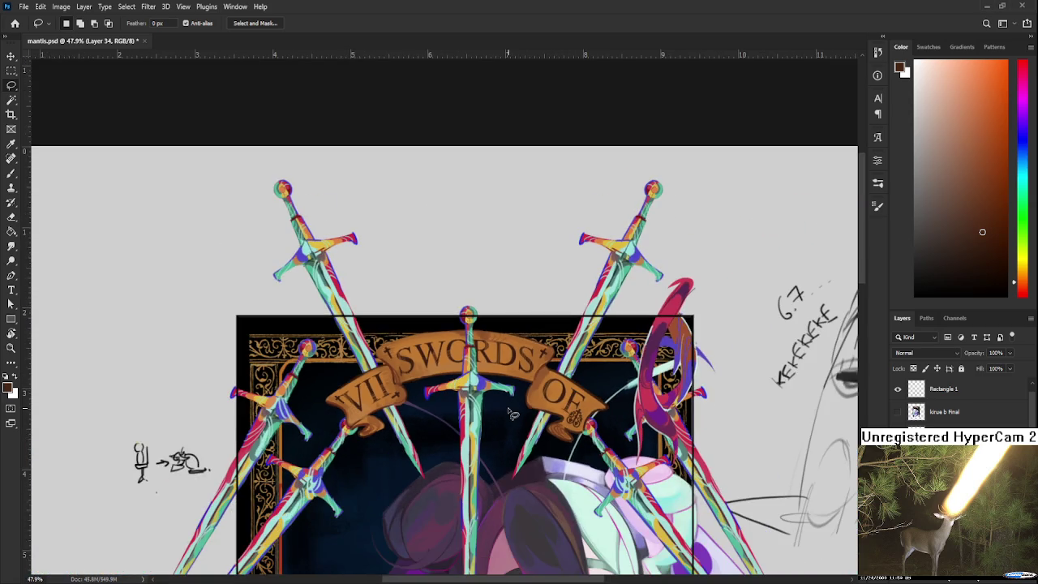
Try the emblem at the banner's centre, then cancel to keep it beside OF.
scroll(508, 406, "up", 2)
scroll(509, 405, "up", 1)
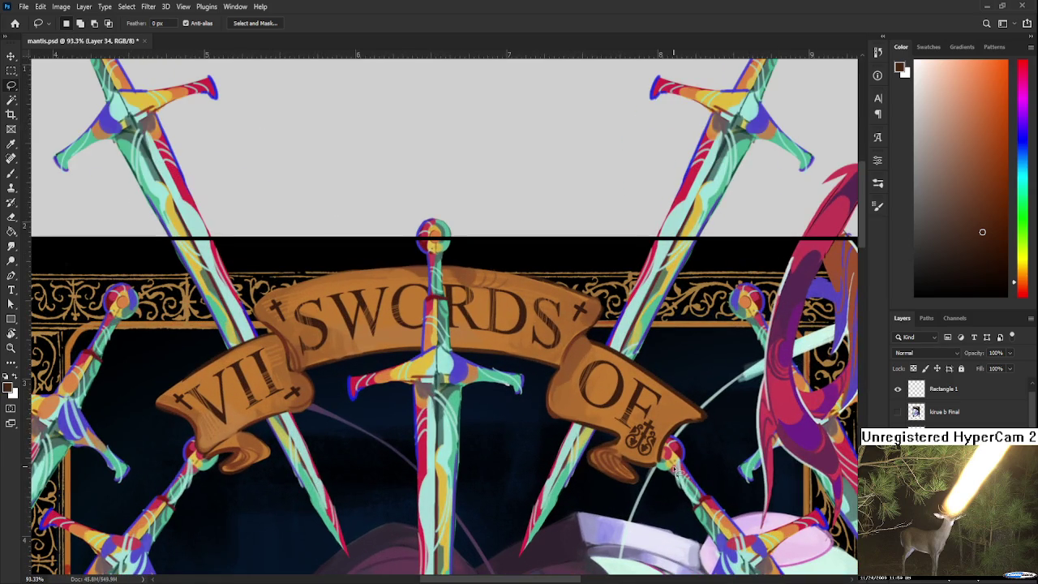
scroll(653, 480, "up", 1)
left_click_drag(622, 425, 698, 523)
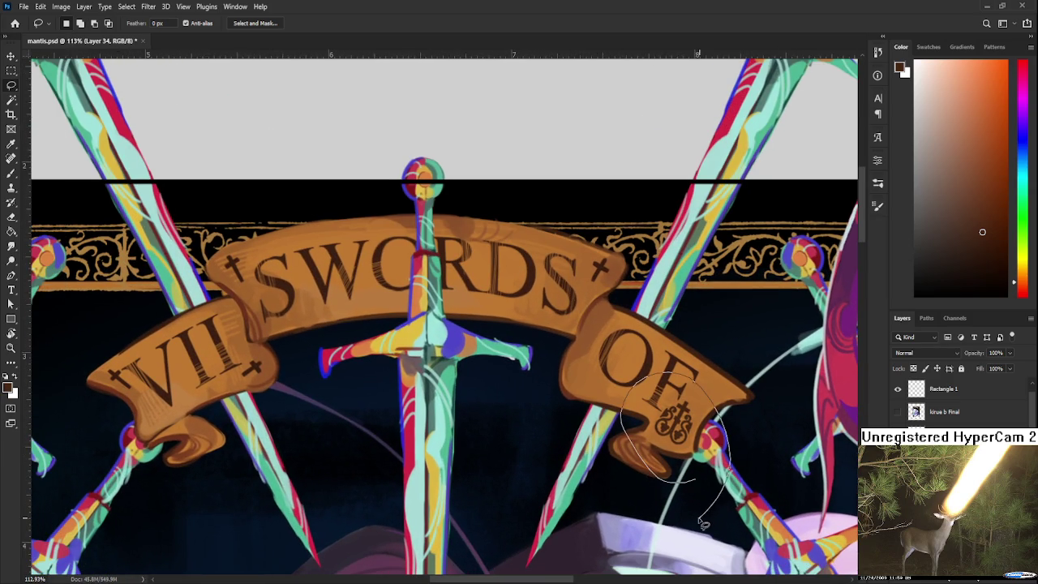
key("ctrl+t")
left_click_drag(673, 449, 464, 326)
key("Escape")
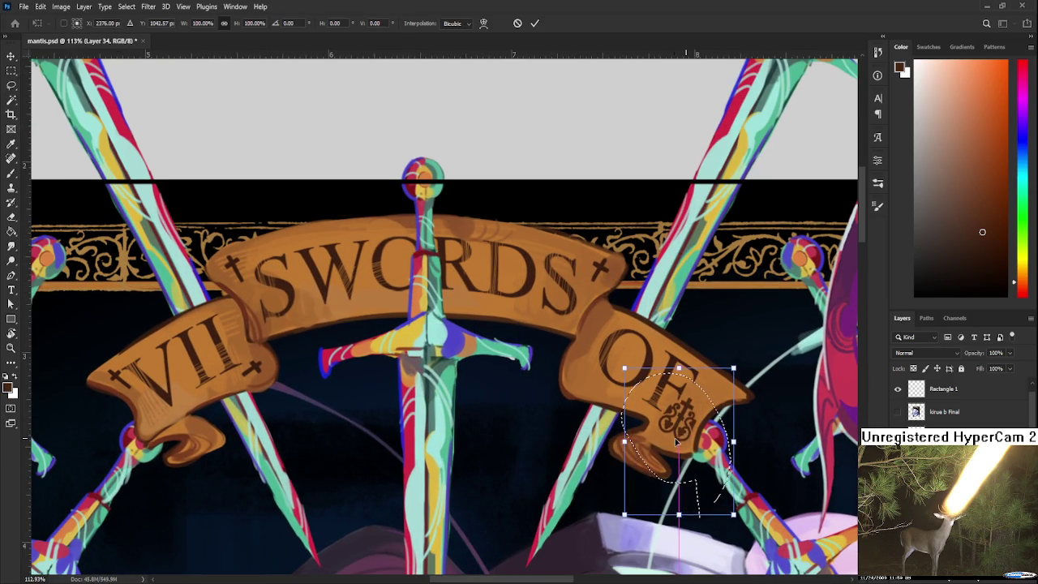
Hide and show the card layer to compare it with the IX OF CUPS card.
left_click(898, 412)
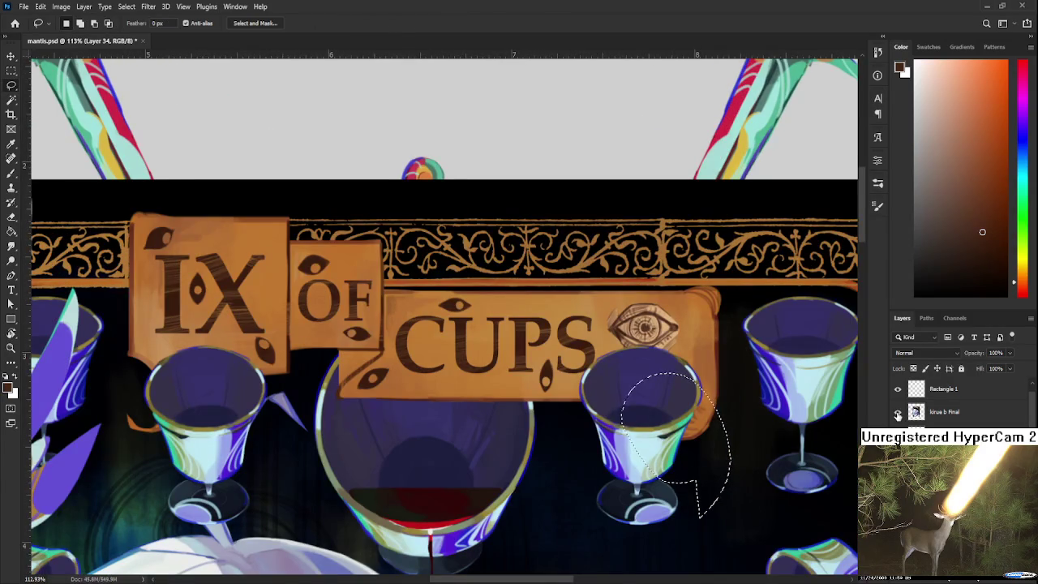
left_click(898, 412)
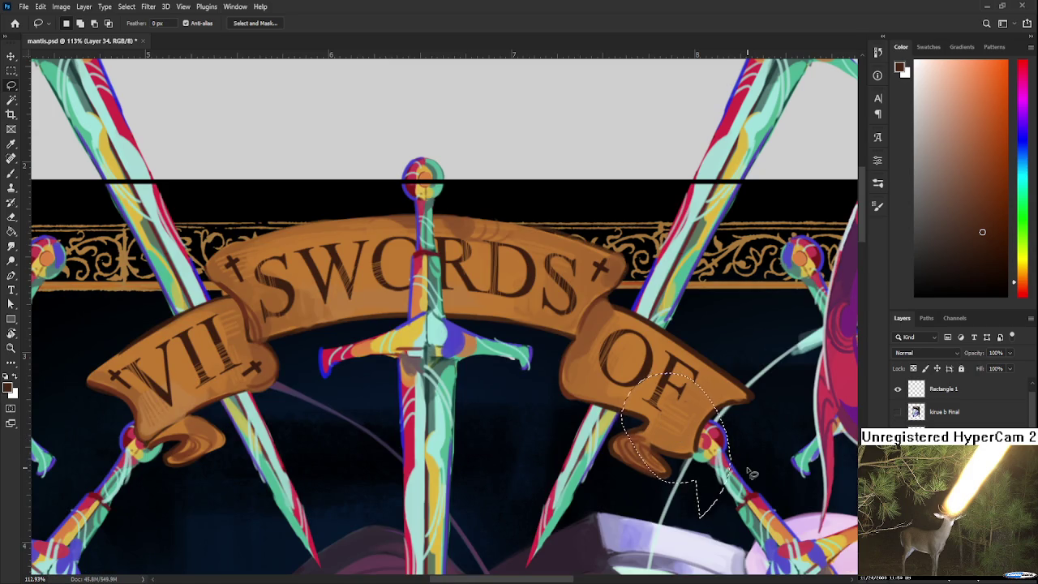
scroll(638, 423, "down", 3)
scroll(638, 423, "down", 2)
scroll(638, 423, "up", 3)
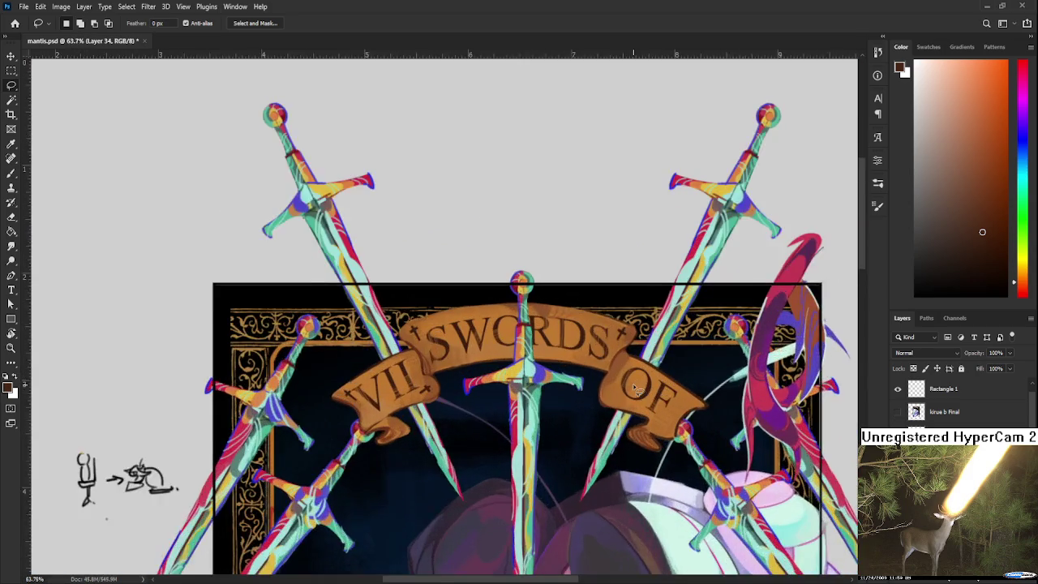
scroll(638, 423, "up", 2)
Sample the dark lettering colour and paint a small dagger-cross mark right of VII.
key("b")
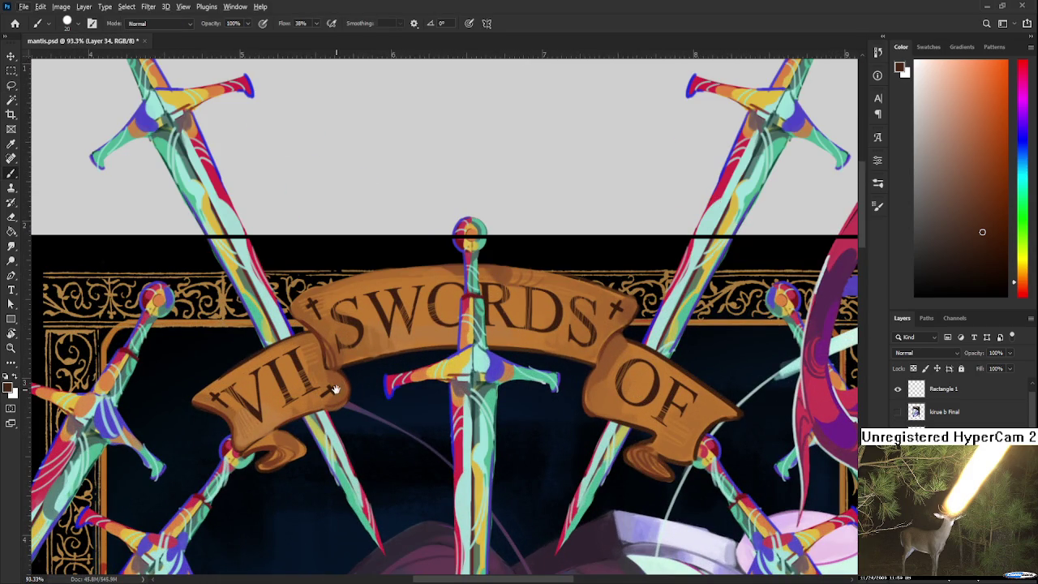
left_click_drag(359, 438, 398, 424)
key("e")
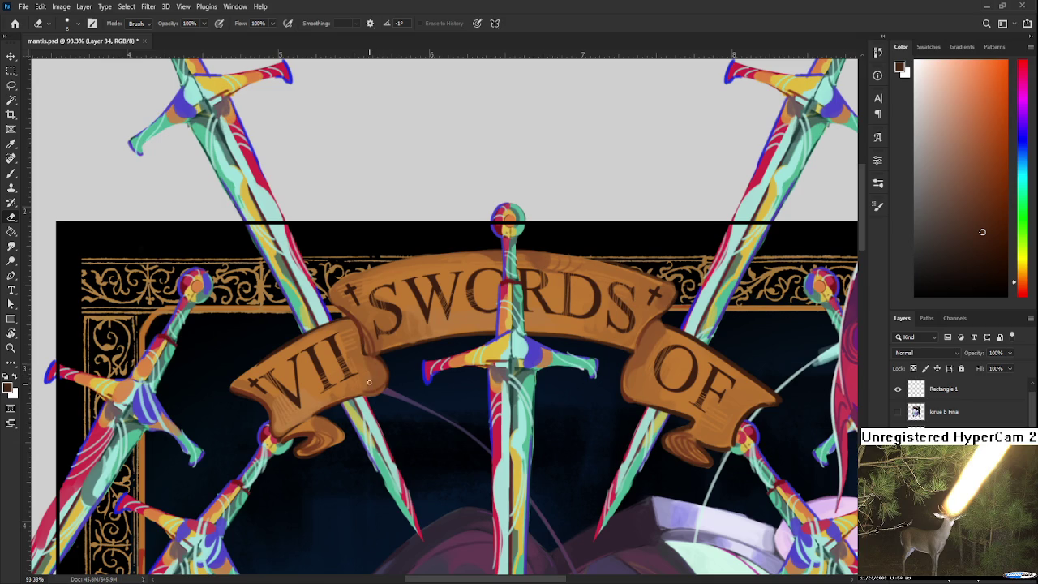
key("b")
left_click(357, 284, "alt")
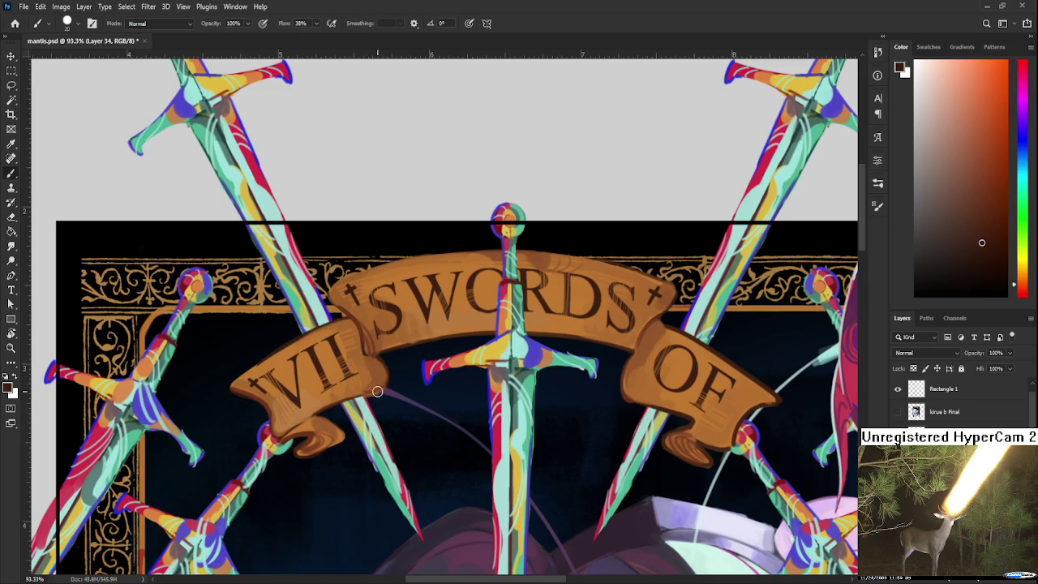
mouse_move(370, 366)
left_mouse_down()
mouse_move(370, 386)
mouse_move(374, 372)
left_mouse_up()
Paint a small dark mark left of OF, alternating brush and eraser.
key("e")
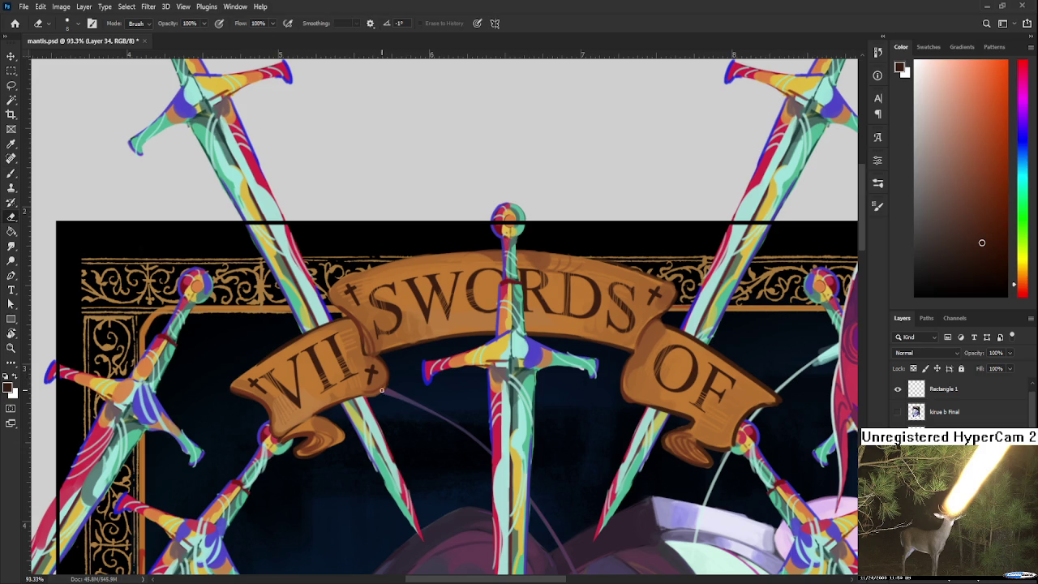
left_click_drag(476, 318, 458, 321)
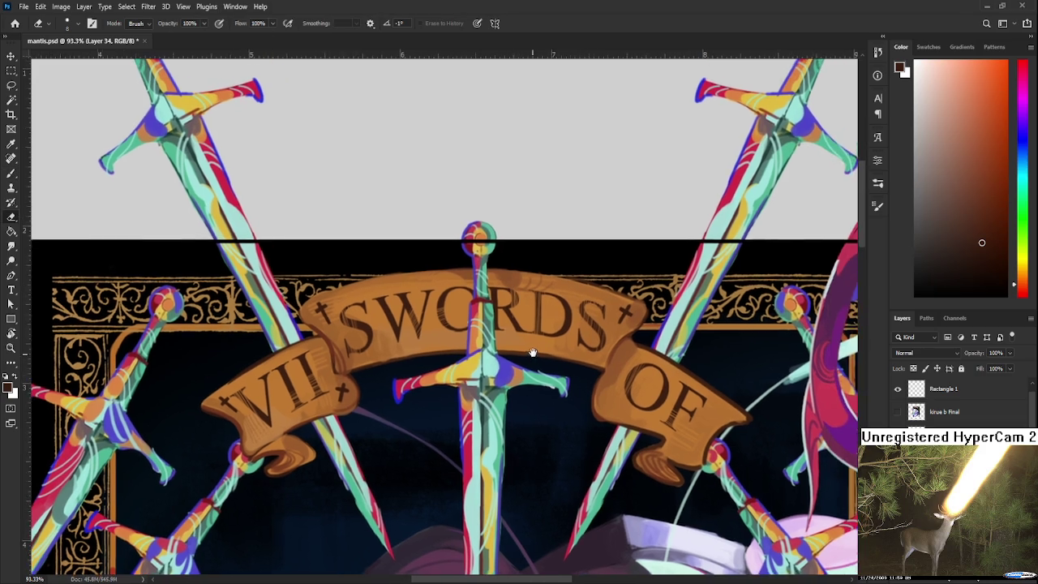
key("b")
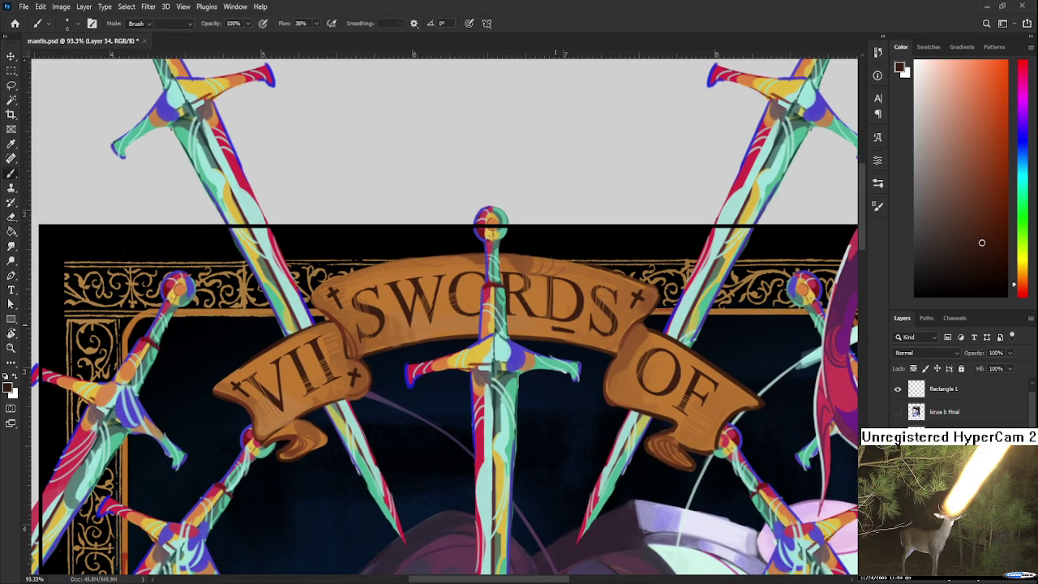
key("e")
key("b")
key("e")
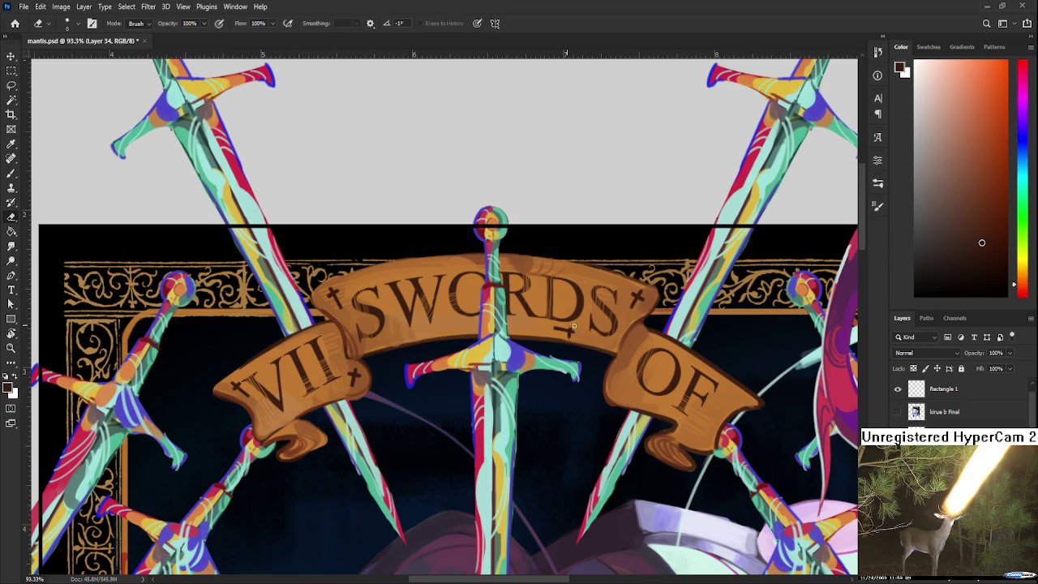
key("b")
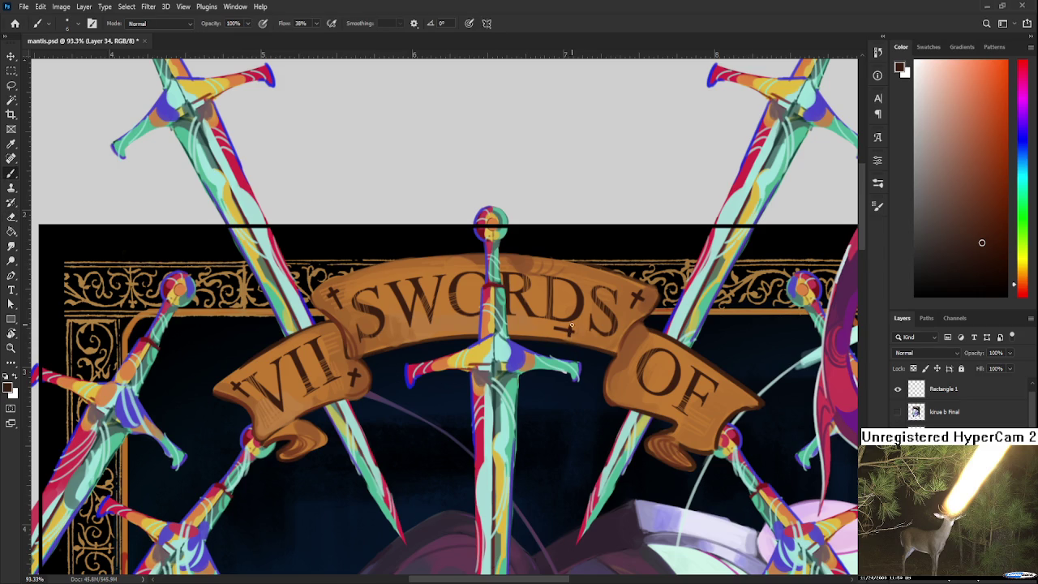
key("e")
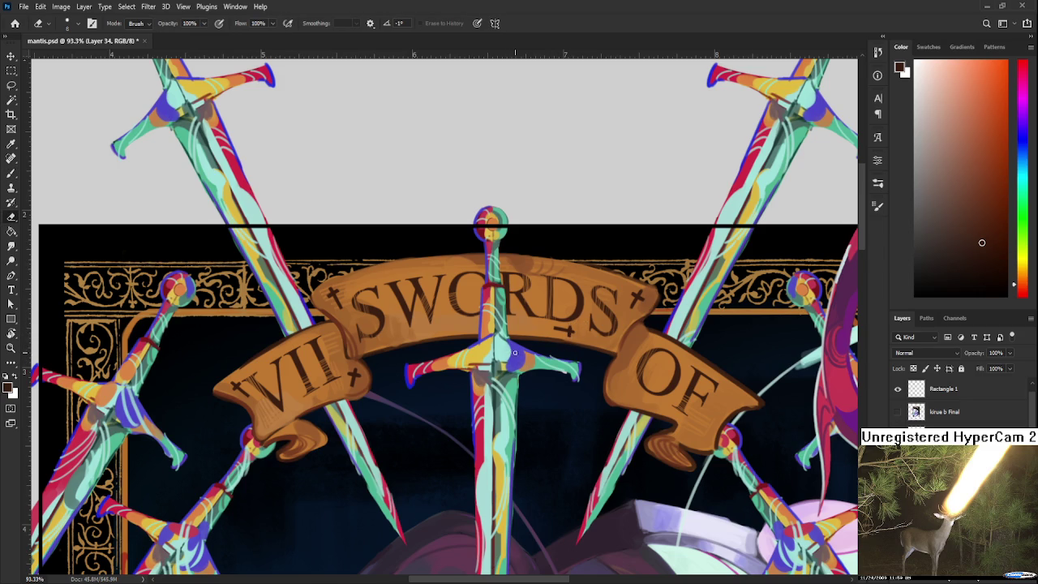
key("b")
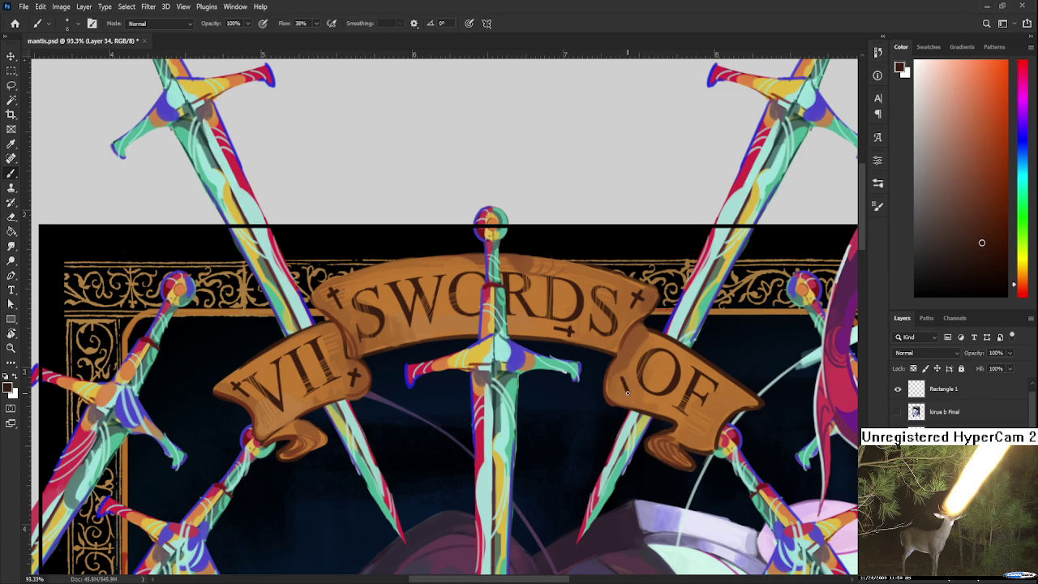
mouse_move(624, 383)
left_mouse_down()
mouse_move(622, 374)
mouse_move(579, 373)
left_mouse_up()
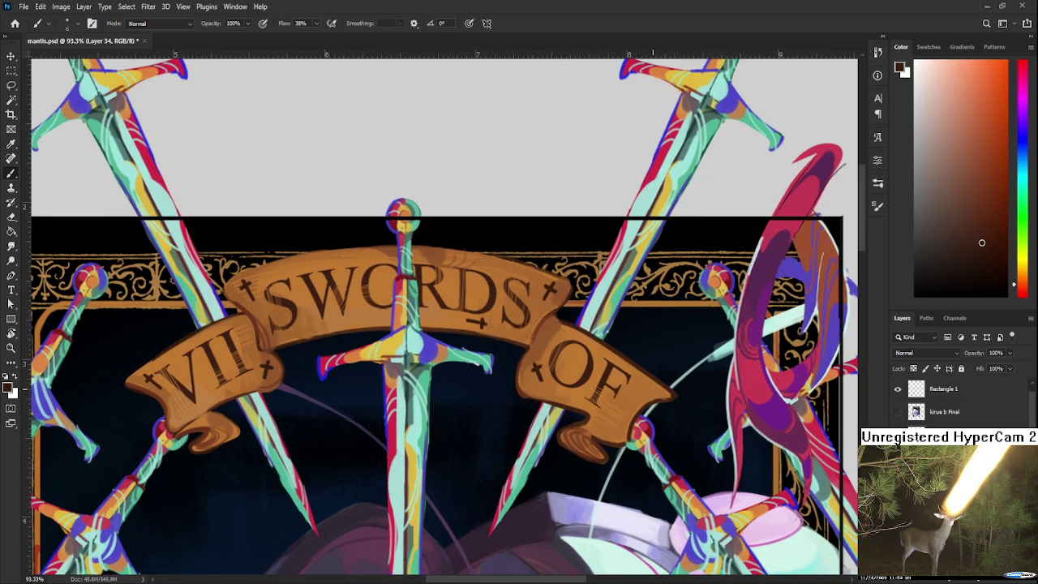
Touch up the banner's right end, alternating eraser and brush.
left_click_drag(681, 400, 639, 394)
key("e")
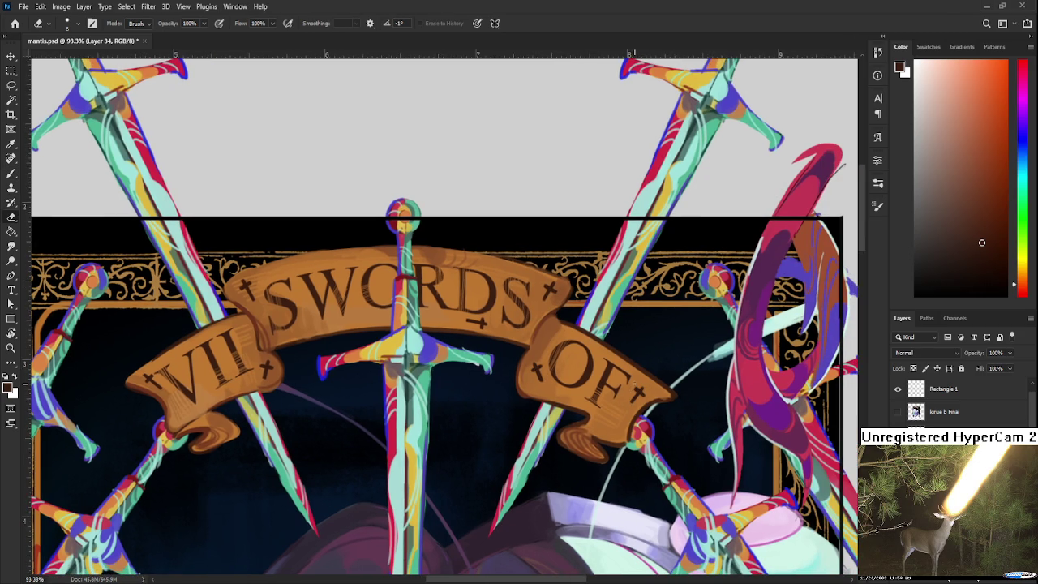
key("b")
key("e")
scroll(571, 390, "down", 5)
scroll(597, 222, "down", 2)
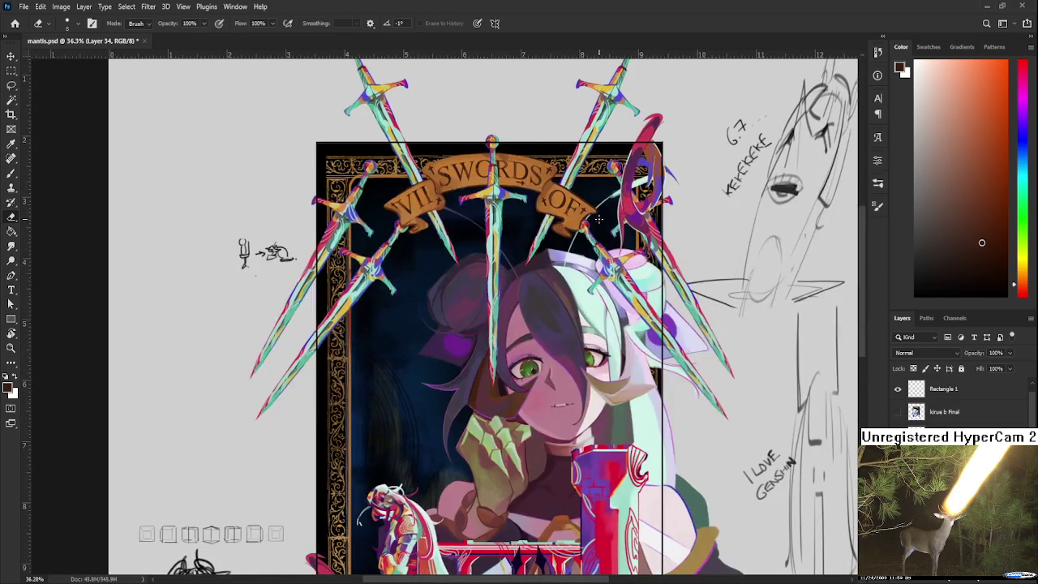
scroll(581, 243, "down", 1)
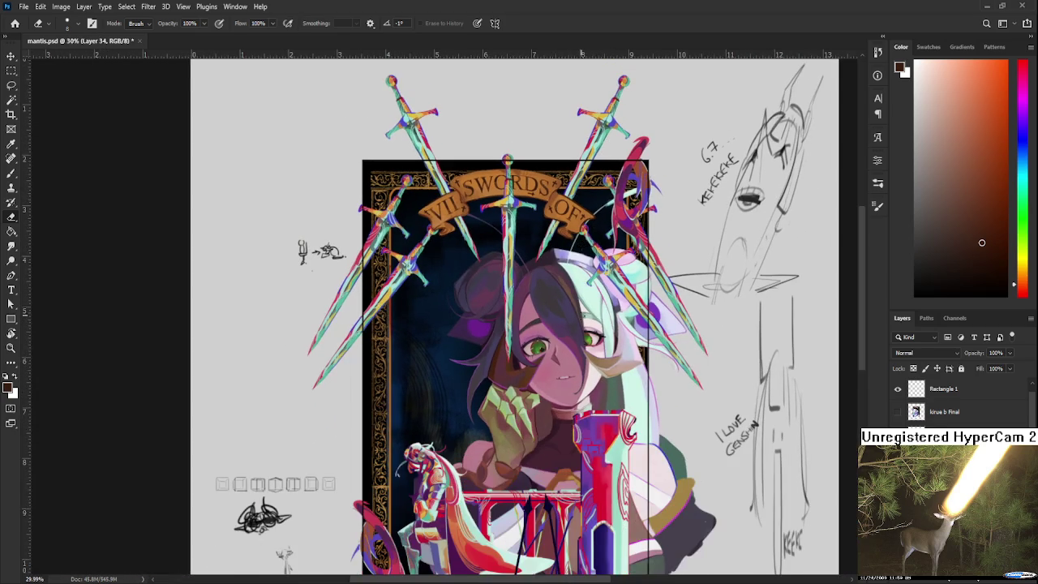
scroll(565, 344, "down", 2)
left_click_drag(564, 344, 572, 355)
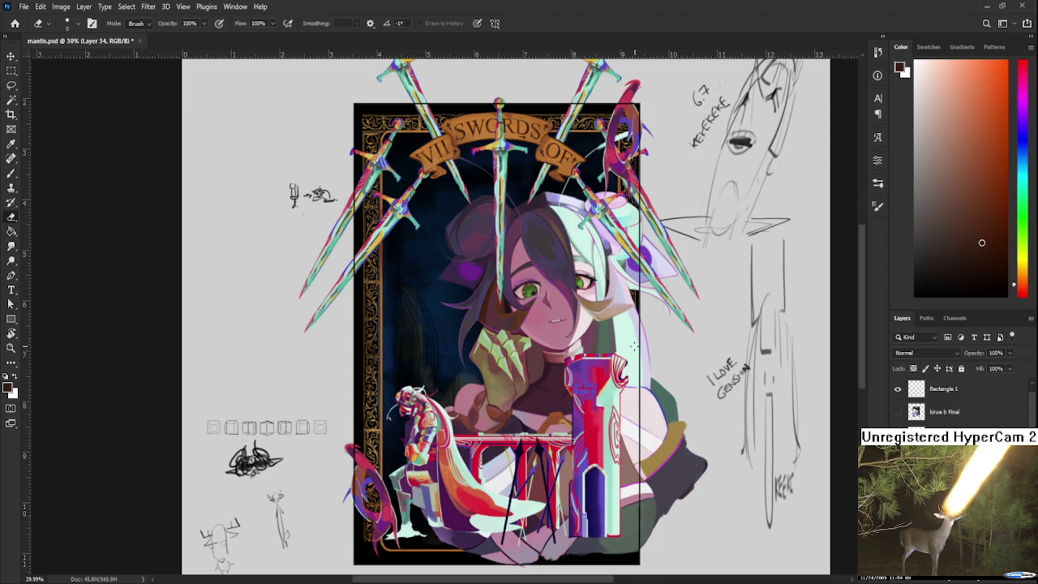
scroll(581, 409, "up", 3)
scroll(957, 402, "down", 3)
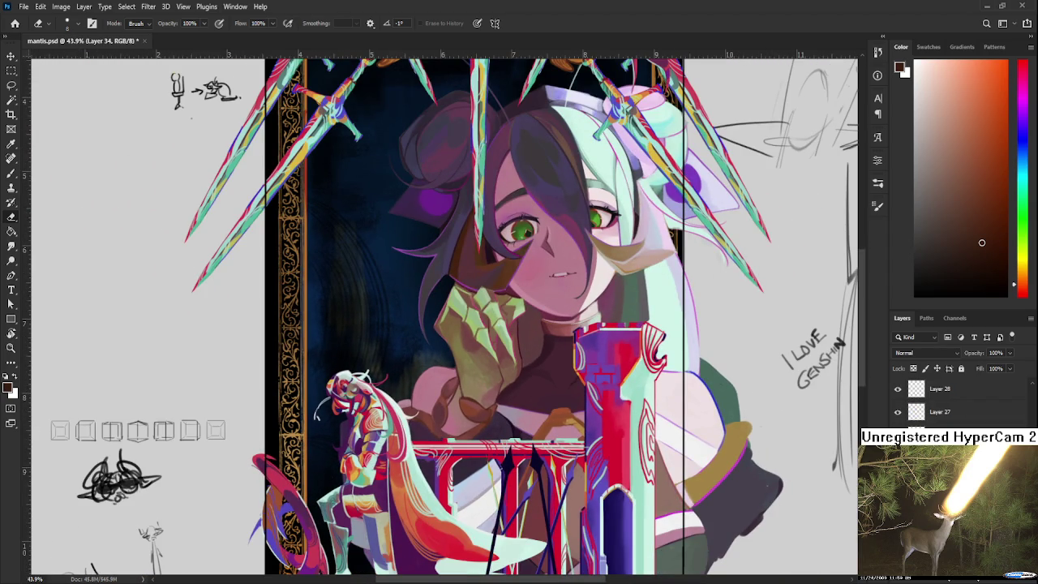
left_click(585, 433, "ctrl")
scroll(585, 433, "down", 1)
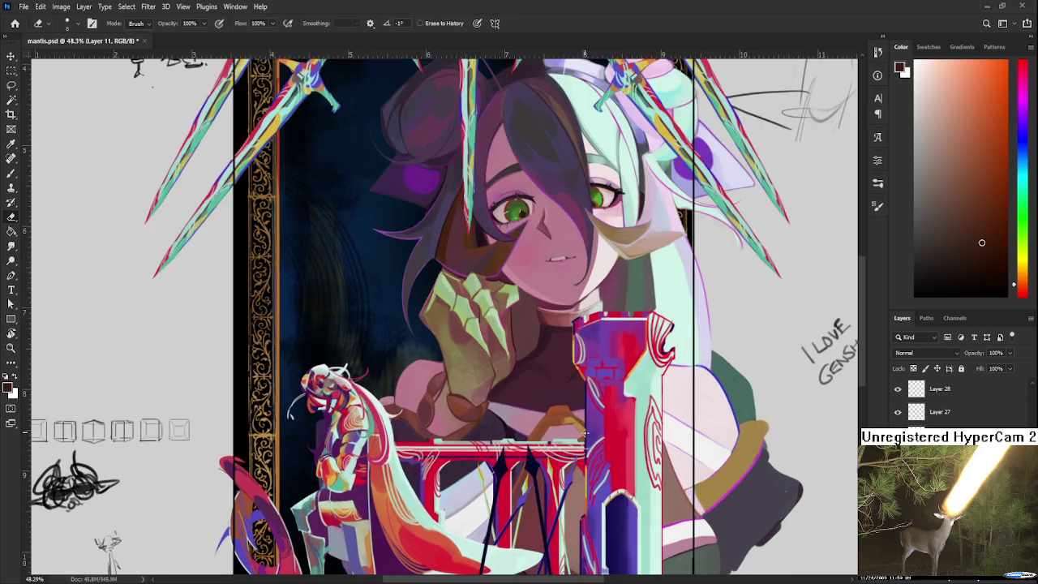
key("ctrl+comma")
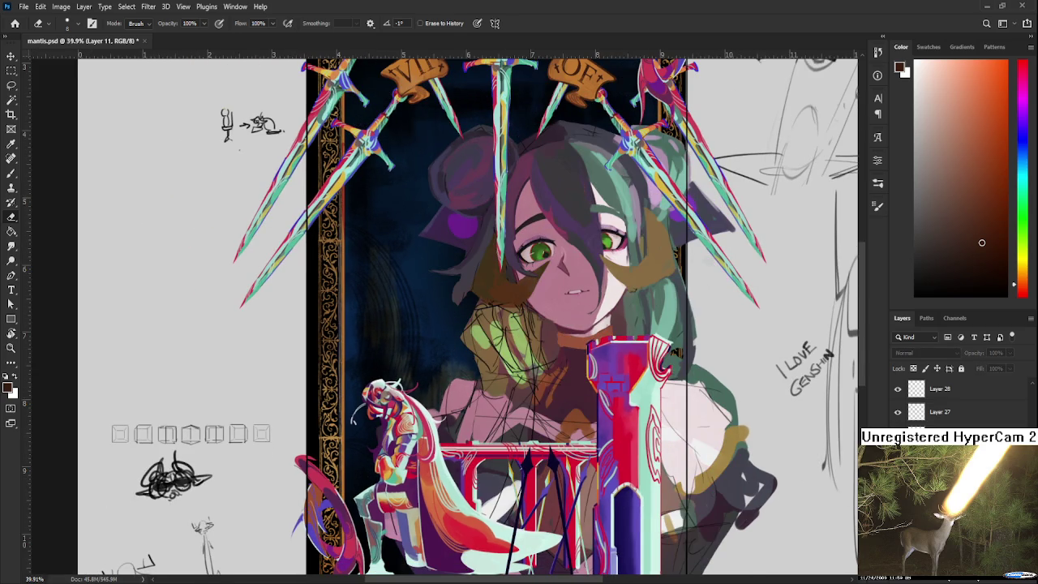
key("ctrl+comma")
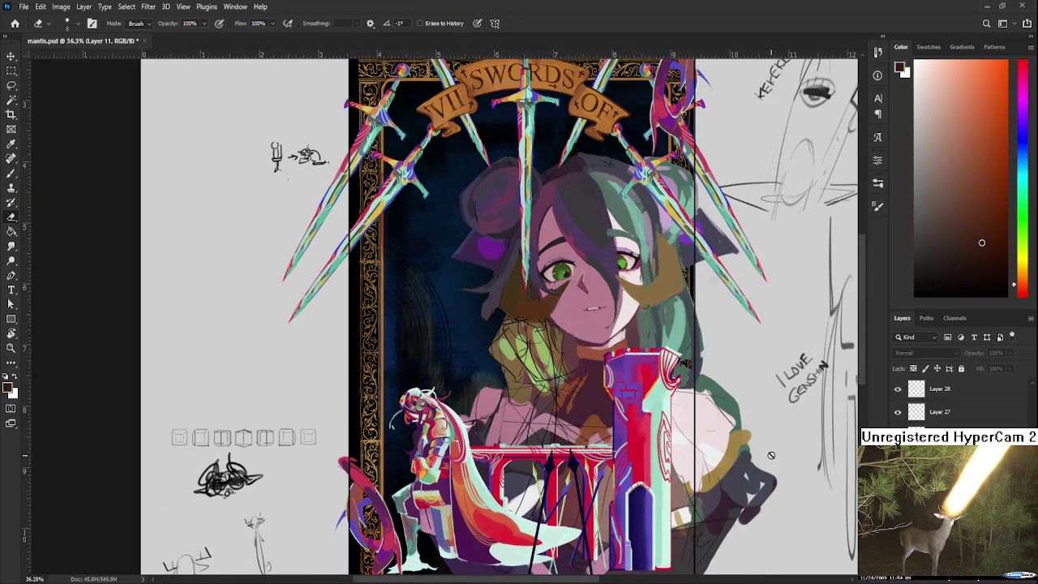
scroll(677, 441, "down", 1)
scroll(659, 416, "down", 1)
scroll(683, 451, "down", 1)
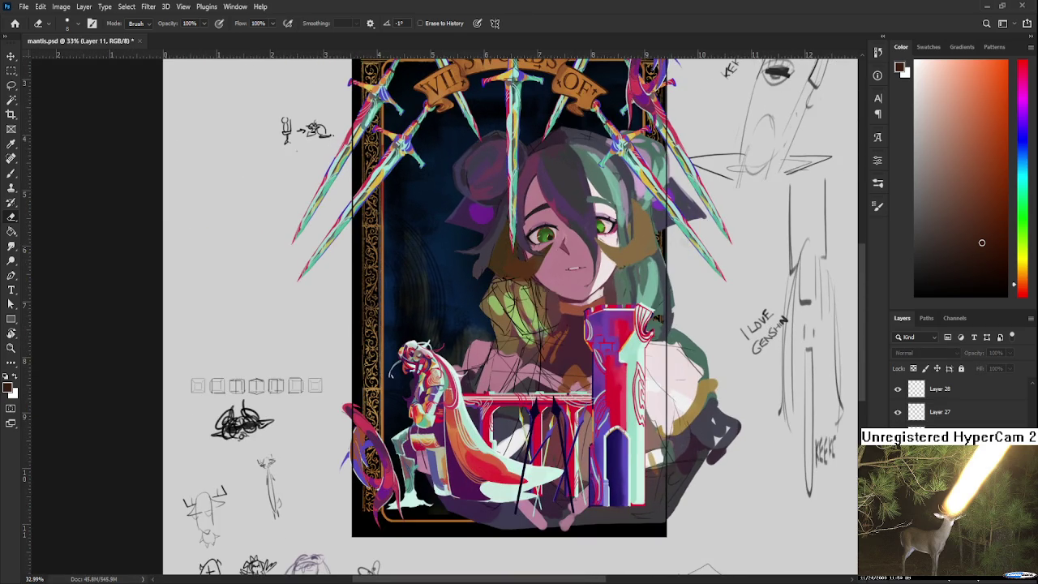
key("ctrl+z")
key("ctrl+z")
key("ctrl+shift+z")
key("ctrl+shift+z")
key("ctrl+shift+z")
key("ctrl+shift+z")
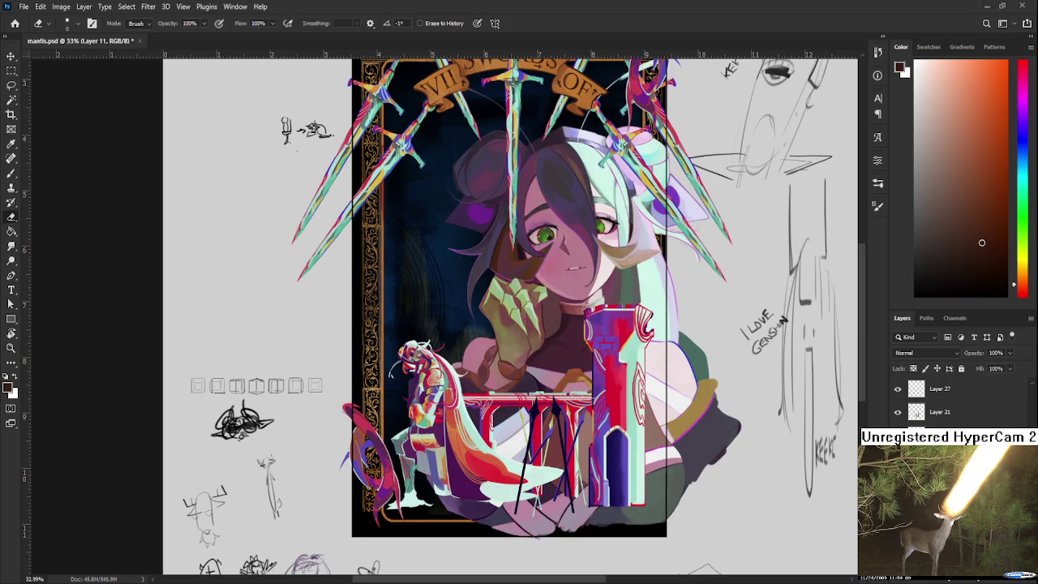
key("ctrl+z")
key("ctrl+shift+z")
key("ctrl+z")
key("ctrl+z")
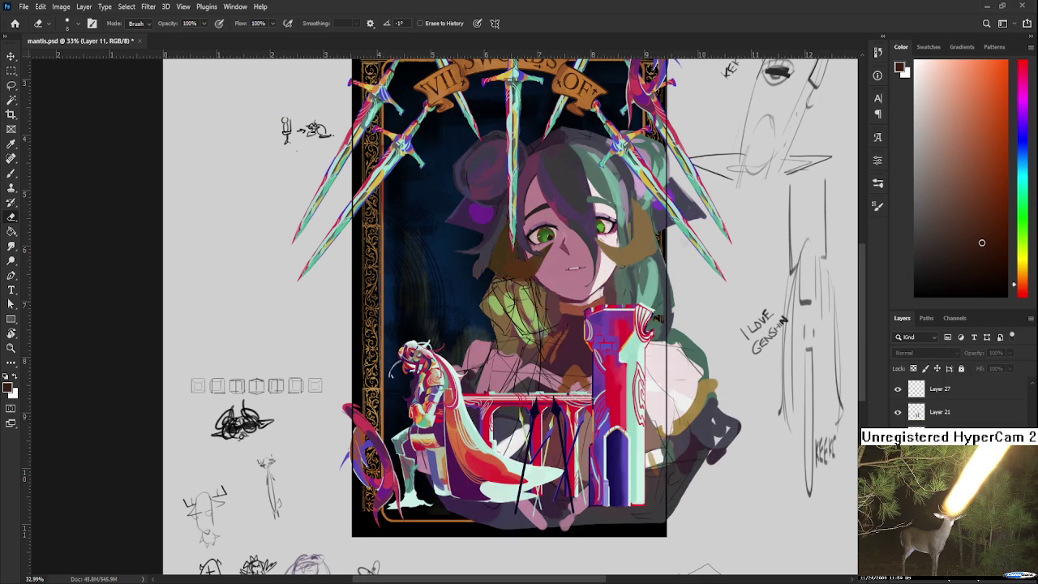
scroll(571, 330, "down", 1)
scroll(461, 344, "up", 1)
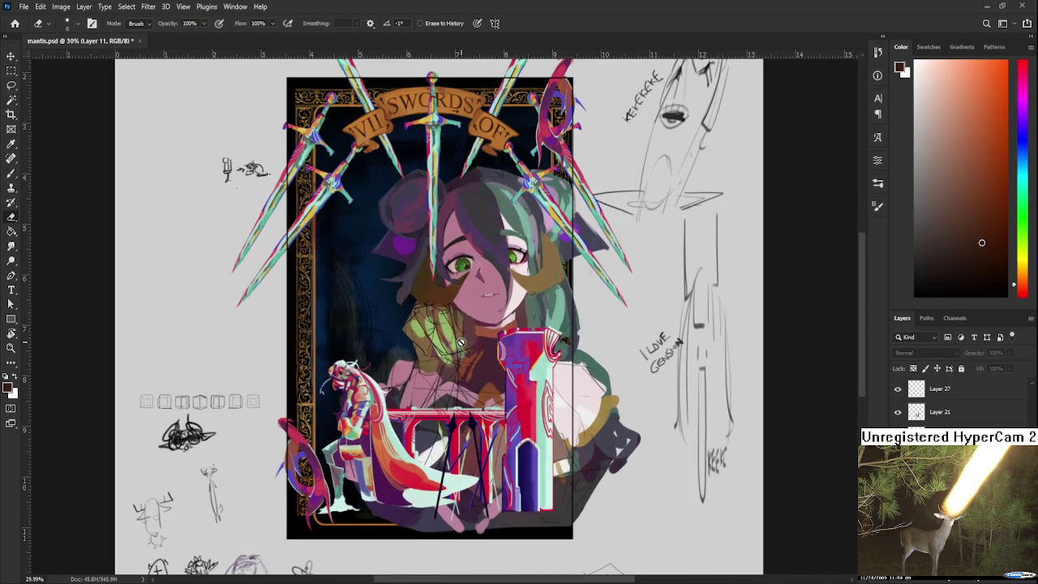
key("ctrl+shift+z")
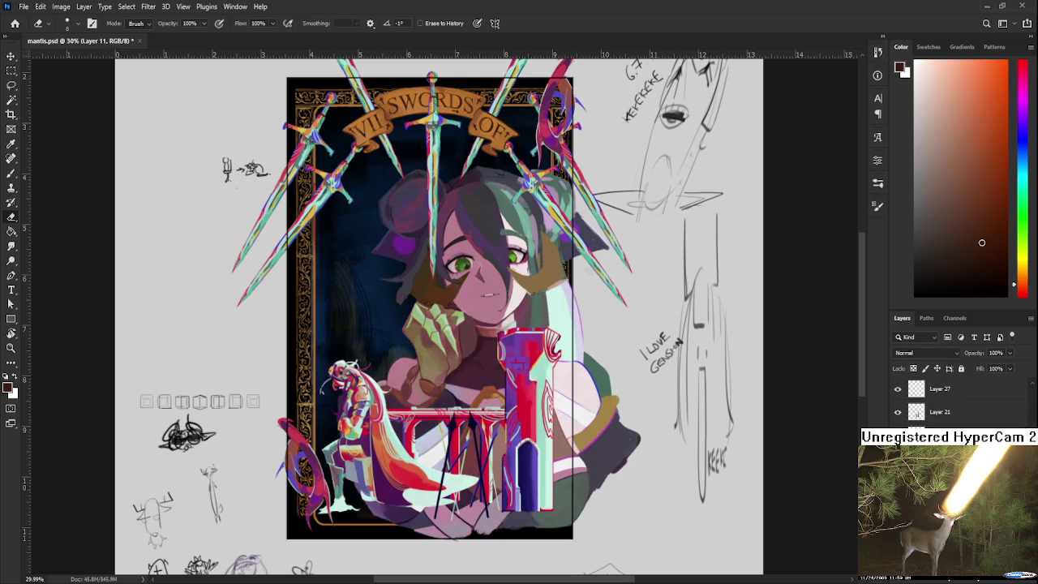
key("ctrl+shift+z")
scroll(519, 397, "up", 1)
scroll(518, 398, "up", 1)
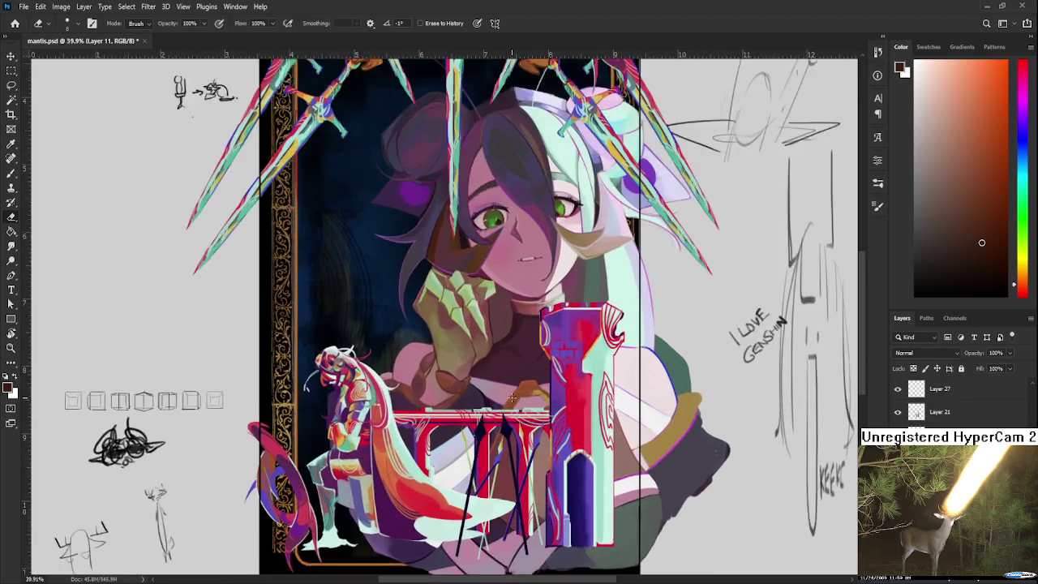
scroll(519, 397, "up", 1)
key("b")
left_click(539, 388, "alt")
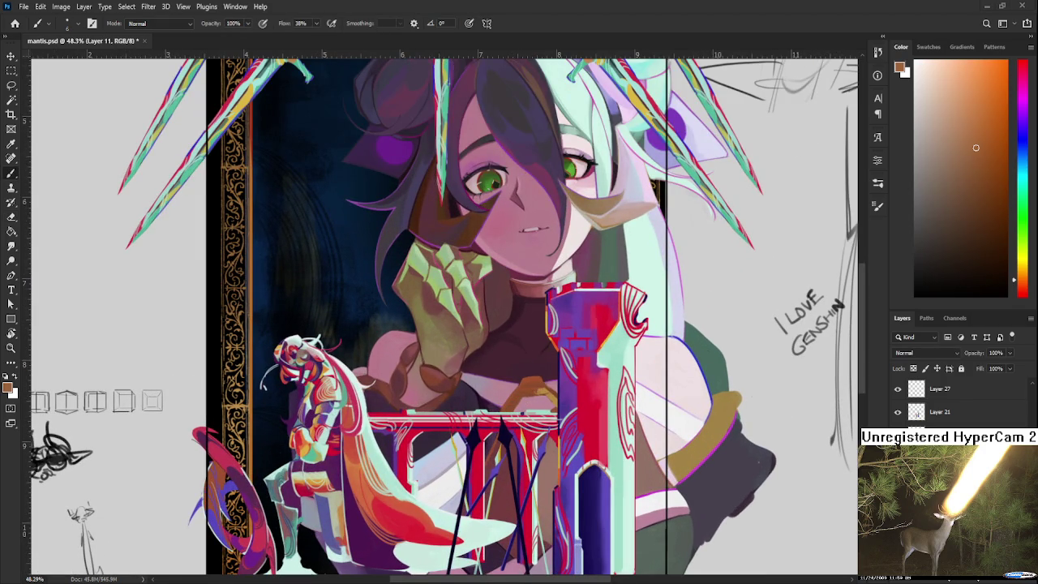
Sample a brown near the chest and undo a stray test line.
scroll(479, 403, "up", 1)
left_click(551, 372, "alt")
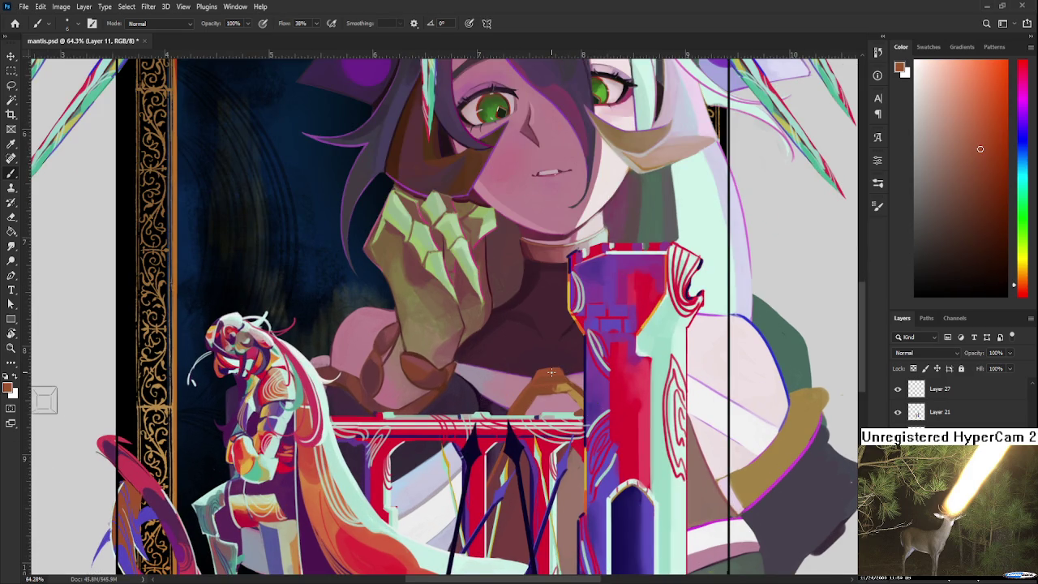
mouse_move(551, 372)
left_mouse_down()
mouse_move(468, 412)
mouse_move(442, 363)
left_mouse_up()
key("ctrl+z")
On a new layer, paint a brown diagonal stroke on the chest with a larger brush.
key("ctrl+shift+alt+n")
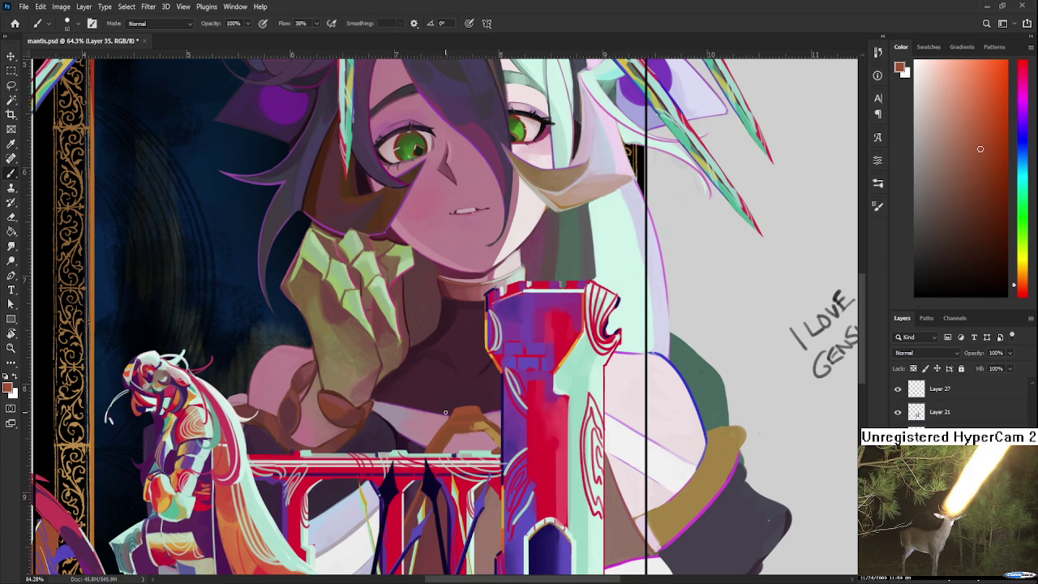
key("bracketright")
key("bracketright")
left_click_drag(390, 410, 428, 367)
key("ctrl+z")
key("ctrl+shift+z")
key("ctrl+z")
key("ctrl+shift+z")
key("ctrl+z")
mouse_move(386, 413)
left_mouse_down()
mouse_move(415, 368)
mouse_move(389, 414)
left_mouse_up()
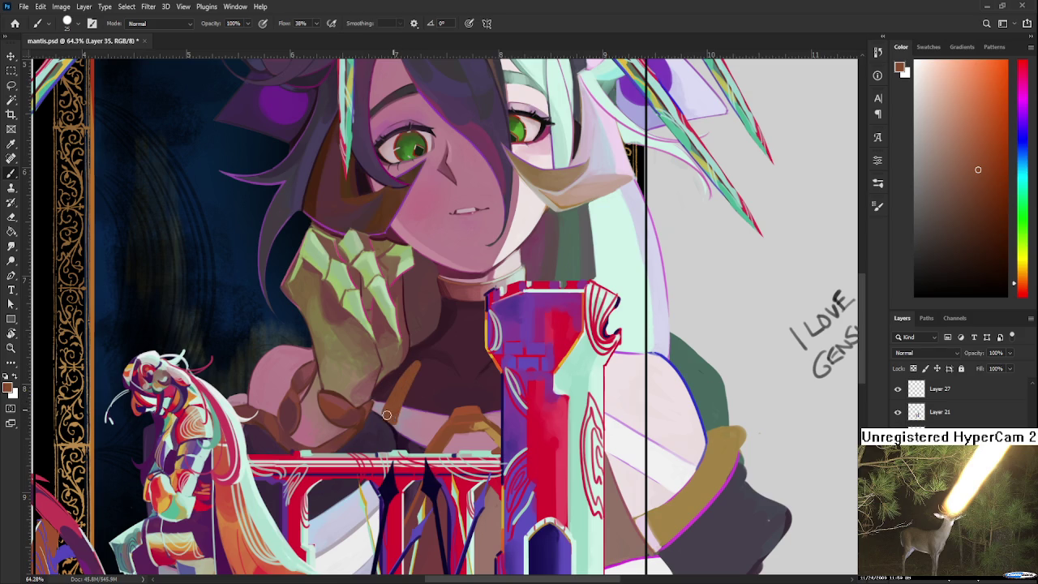
Erase stray bits of the brown stroke and refine the chest emblem shape.
key("e")
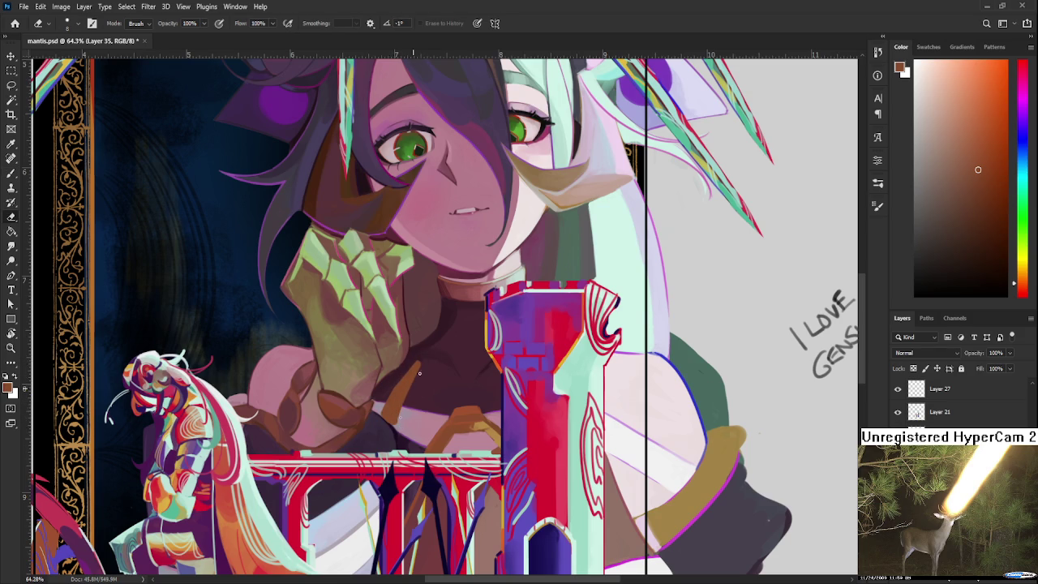
left_click_drag(395, 426, 398, 422)
left_click_drag(458, 397, 444, 353)
key("b")
left_click_drag(435, 389, 448, 340)
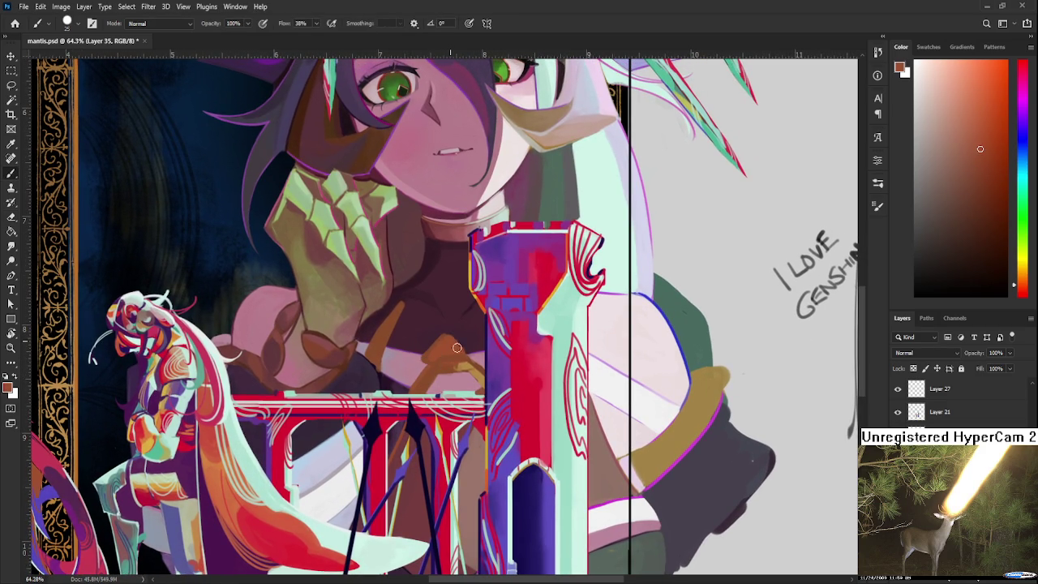
key("e")
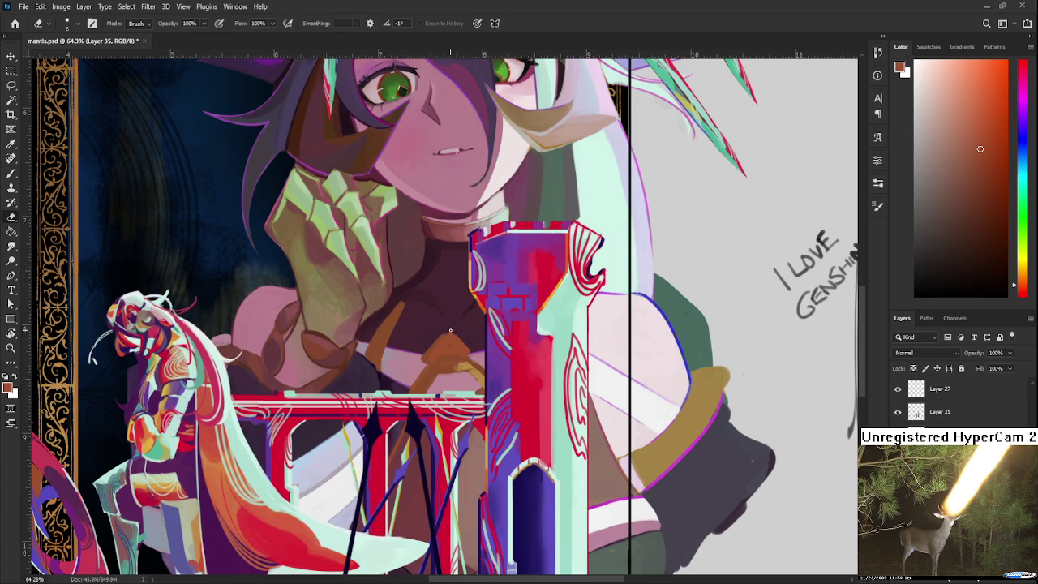
key("b")
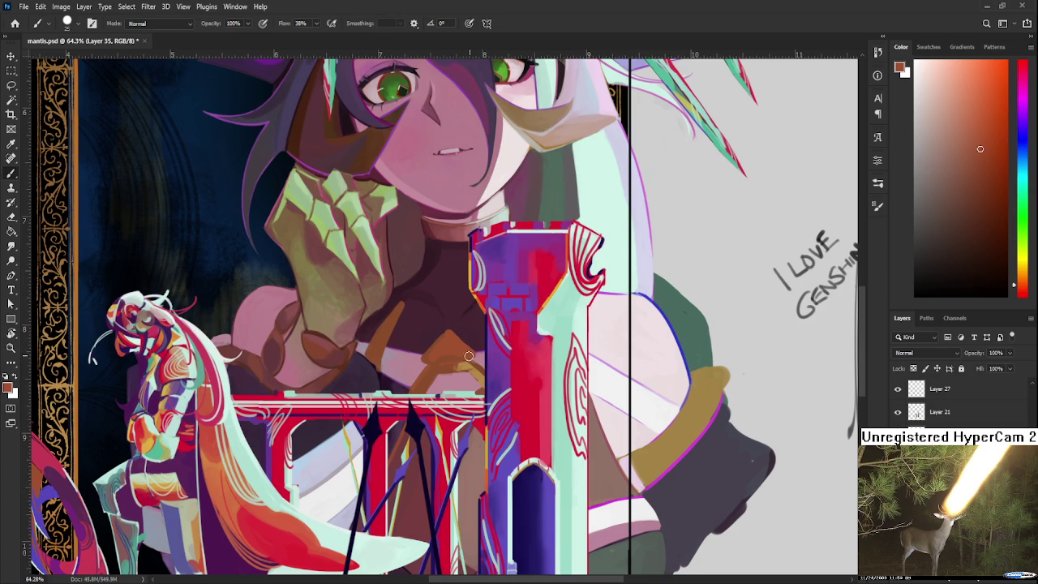
key("e")
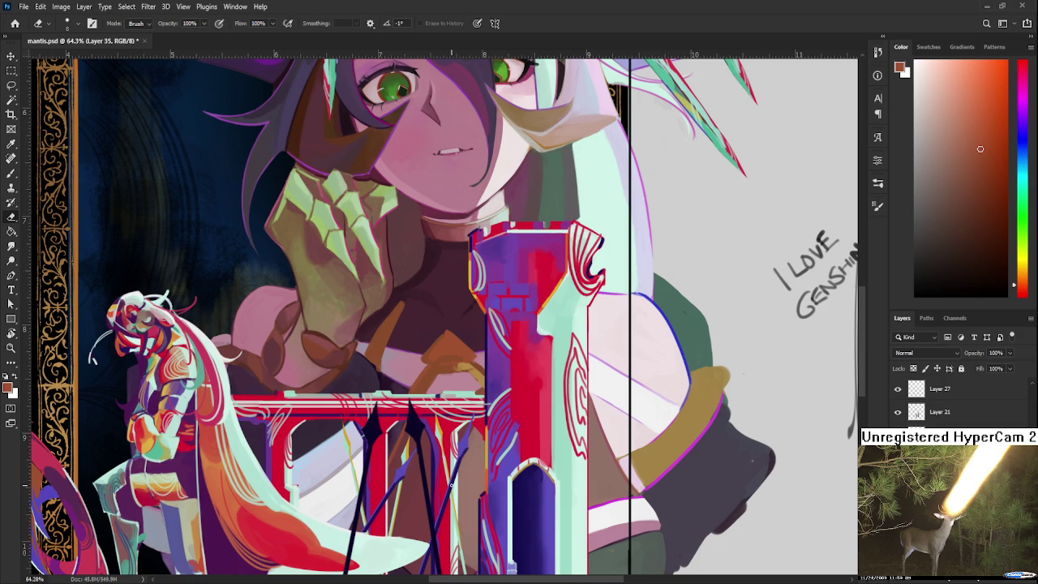
left_click_drag(364, 470, 508, 479)
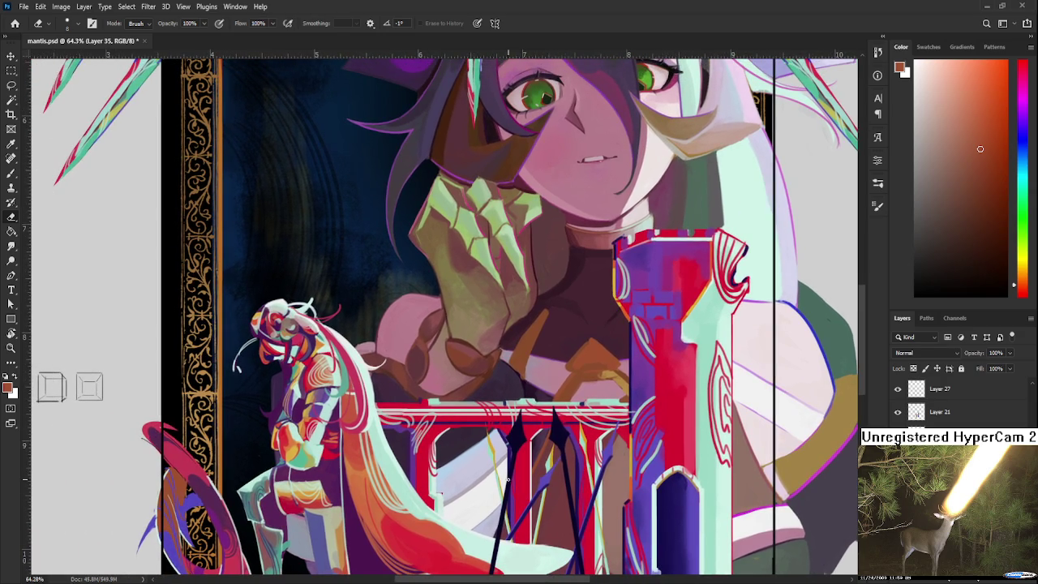
Sample orange from the chest and begin shaping the emblem with brush and eraser.
mouse_move(521, 403)
left_mouse_down()
mouse_move(464, 493)
mouse_move(442, 501)
left_mouse_up()
key("b")
left_click(531, 470, "alt")
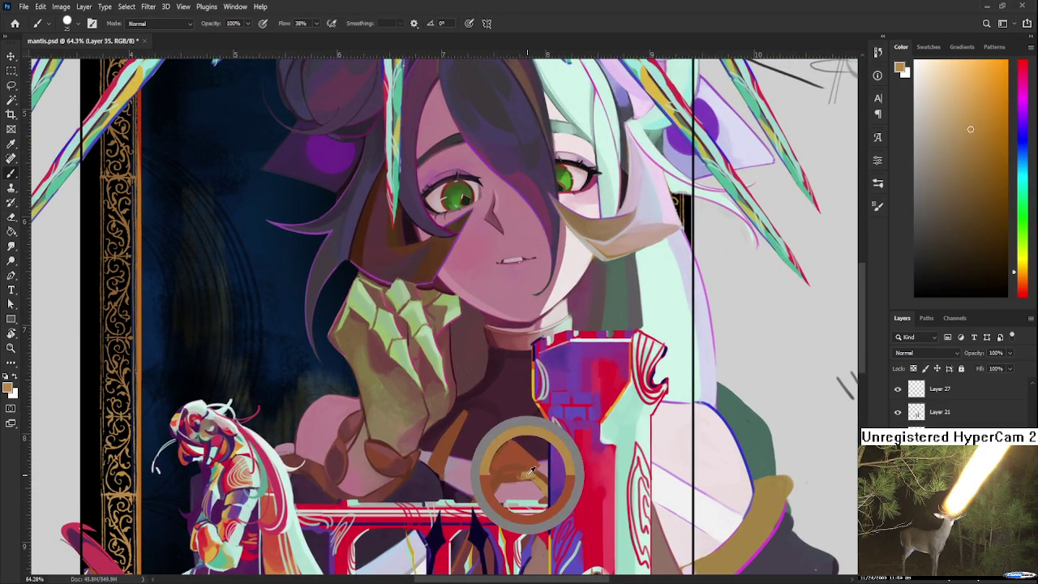
left_click(528, 473, "alt")
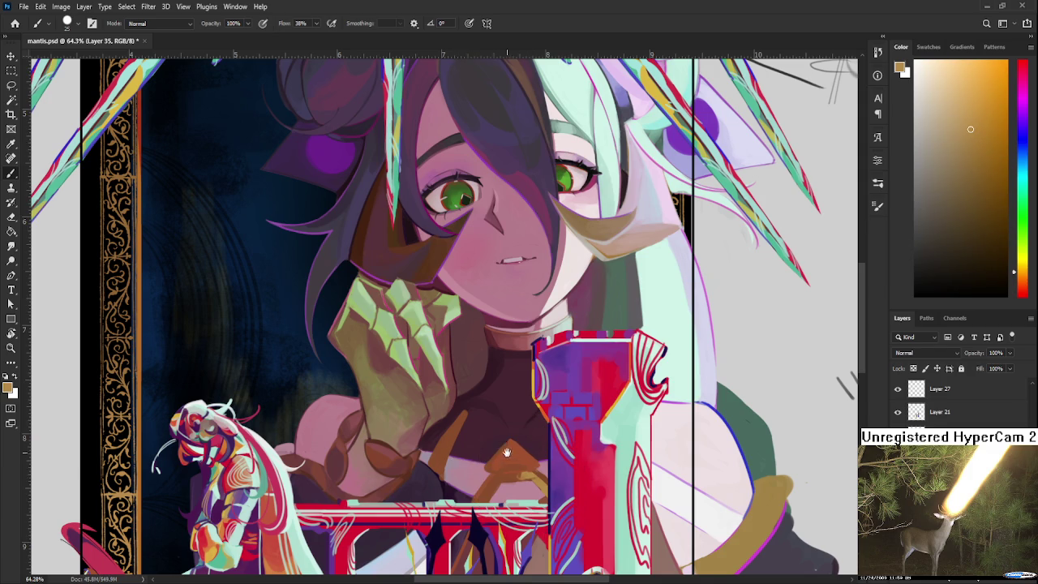
left_click_drag(508, 449, 487, 443)
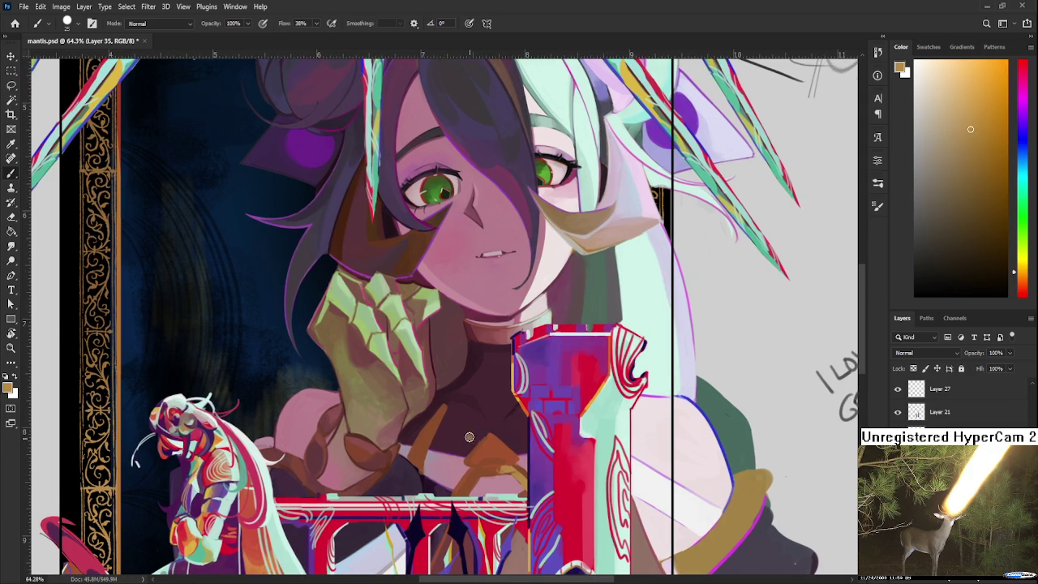
key("e")
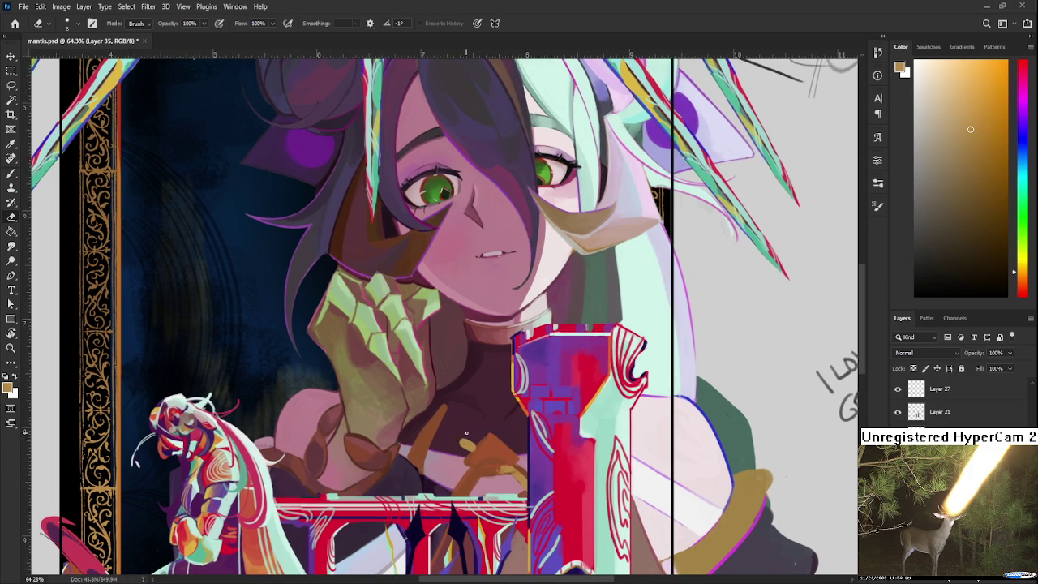
key("b")
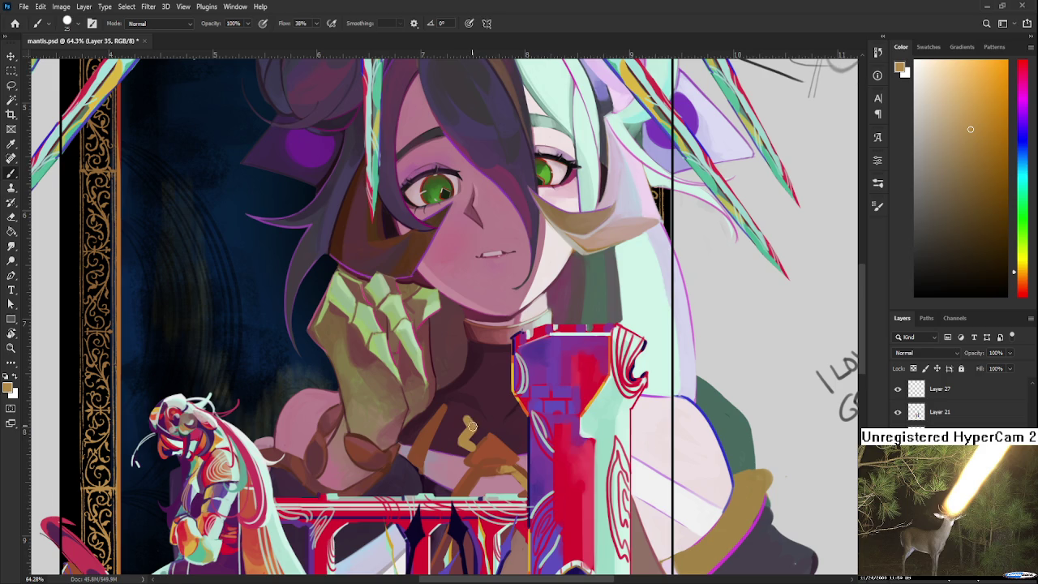
key("e")
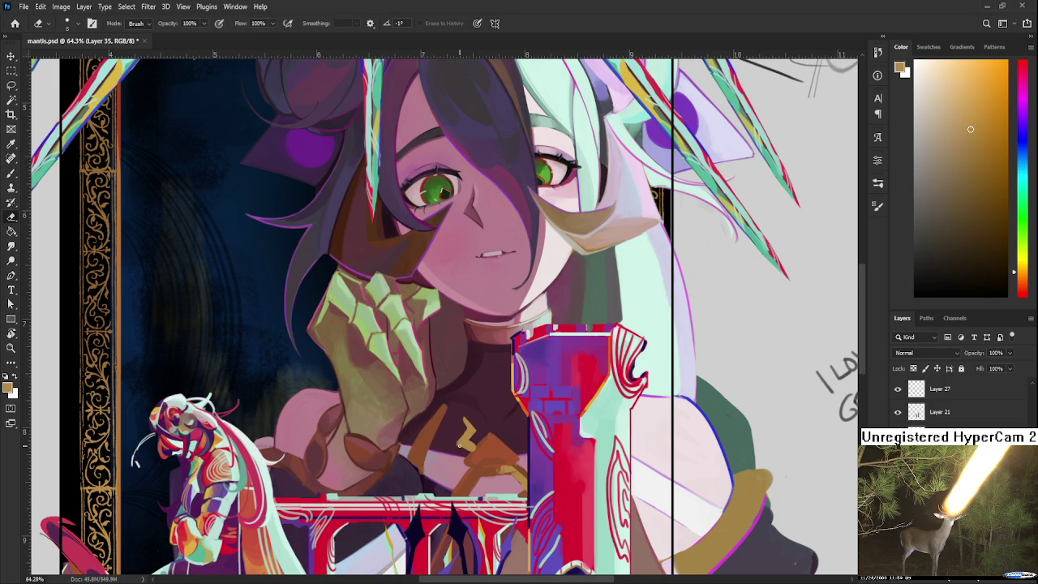
key("b")
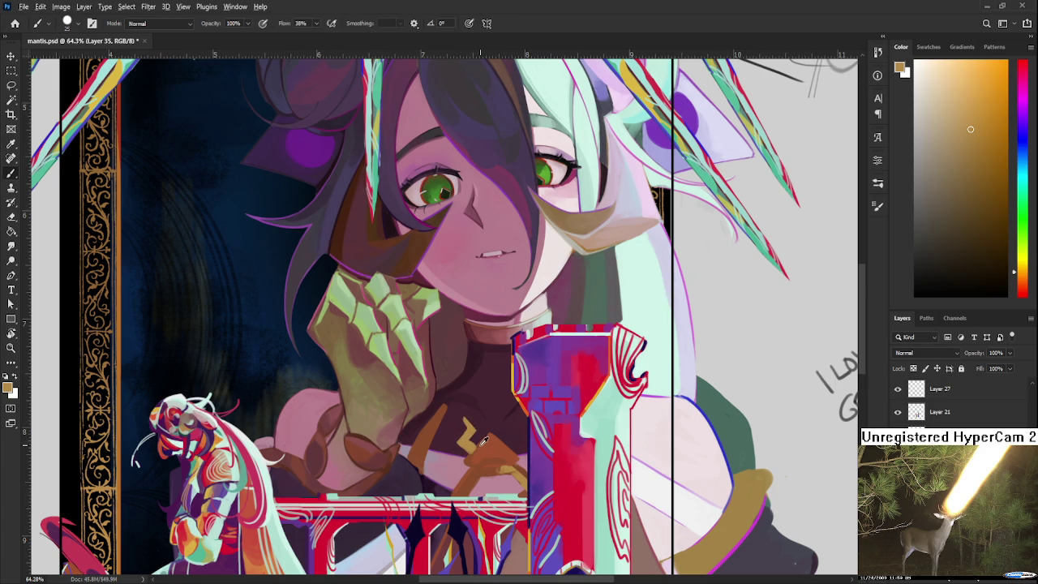
Sample tan and reddish-brown, then add darker brown marks around the gold emblem.
left_click(481, 442, "alt")
left_click(471, 446, "alt")
left_click(468, 445, "alt")
left_click(474, 453, "alt")
left_click_drag(468, 444, 464, 428)
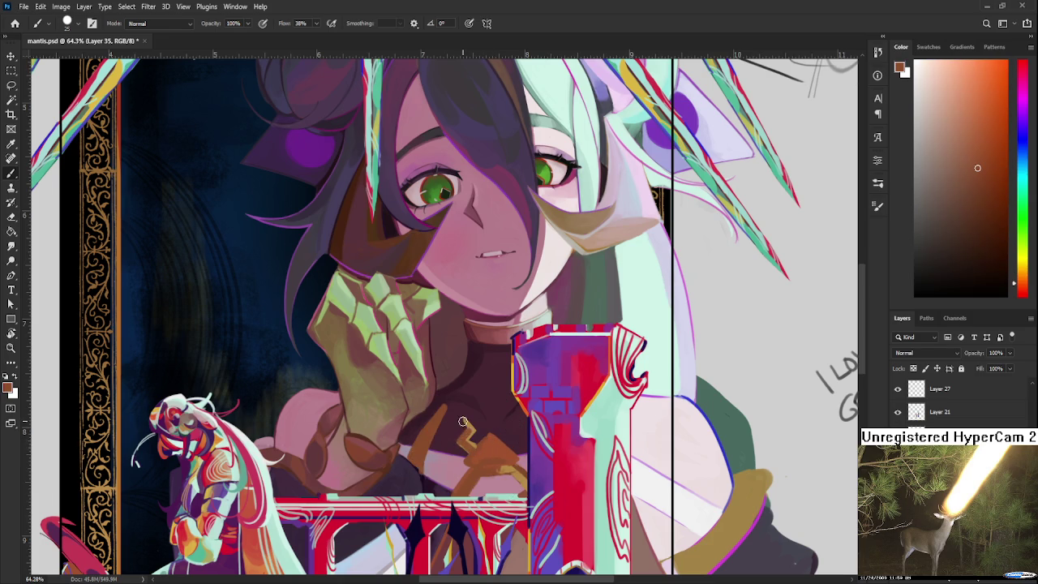
Extend the gold emblem's branches upward, cleaning edges with the eraser.
left_click_drag(500, 463, 488, 431)
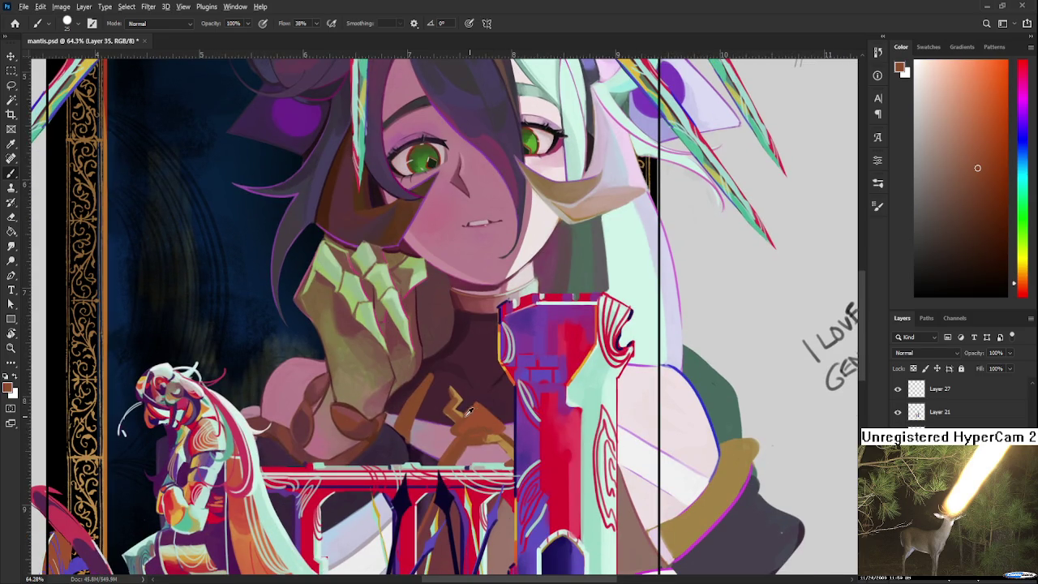
left_click(467, 411, "alt")
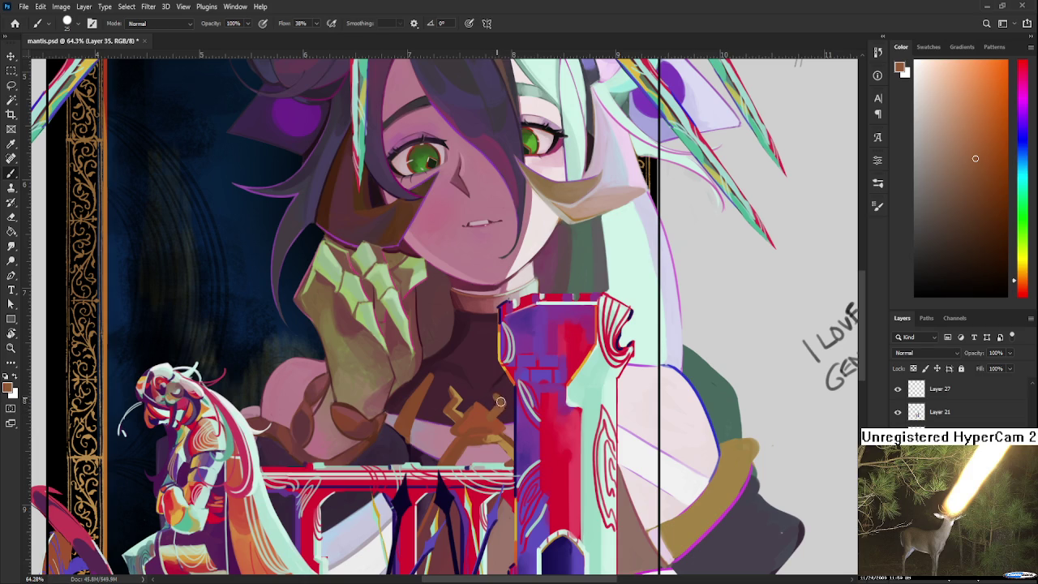
left_click_drag(502, 403, 499, 387)
key("e")
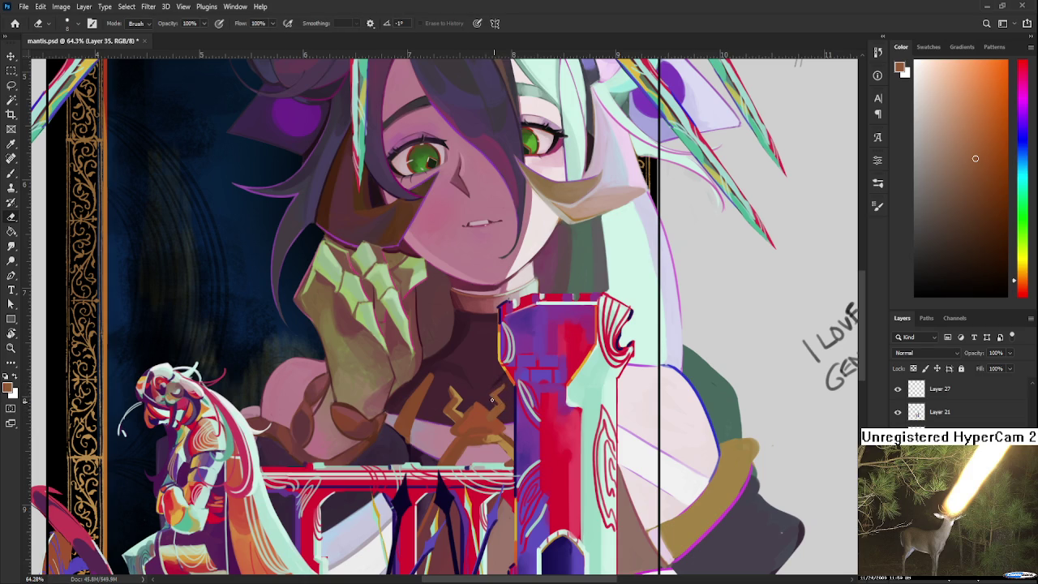
key("b")
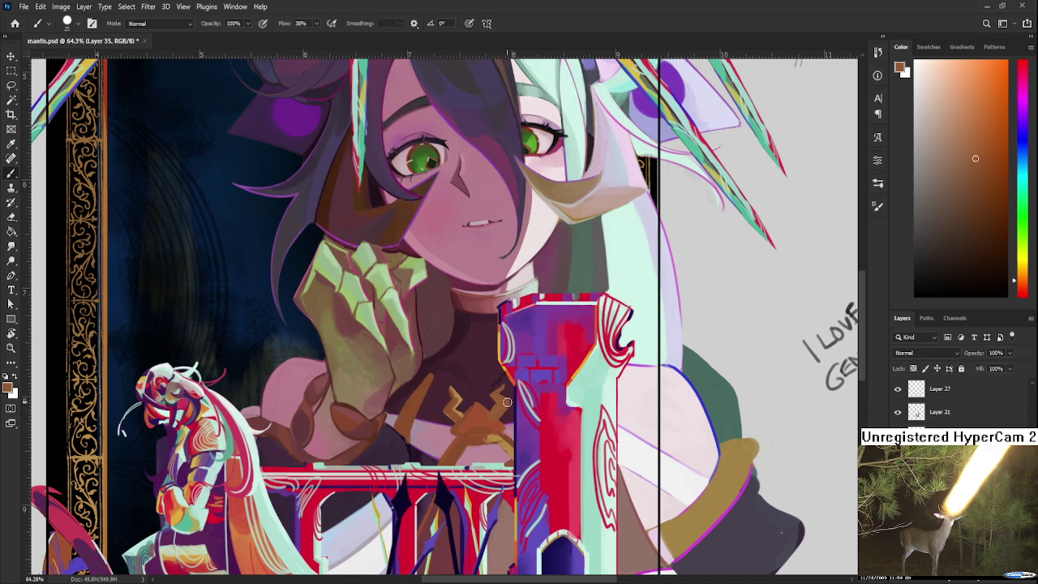
key("e")
key("b")
Sample golden-tan and reddish-brown tones from the emblem and its shading.
left_click(462, 391, "alt")
left_click(459, 395, "alt")
left_click(456, 387, "alt")
left_click(454, 402, "alt")
left_click(458, 394, "alt")
scroll(459, 396, "down", 1)
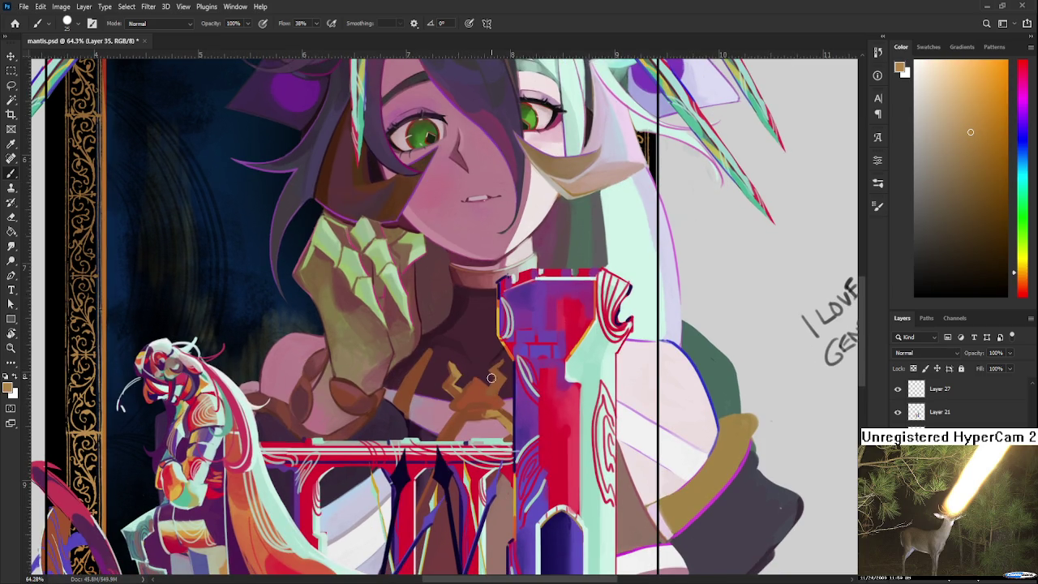
left_click(464, 391, "alt")
left_click(467, 395, "alt")
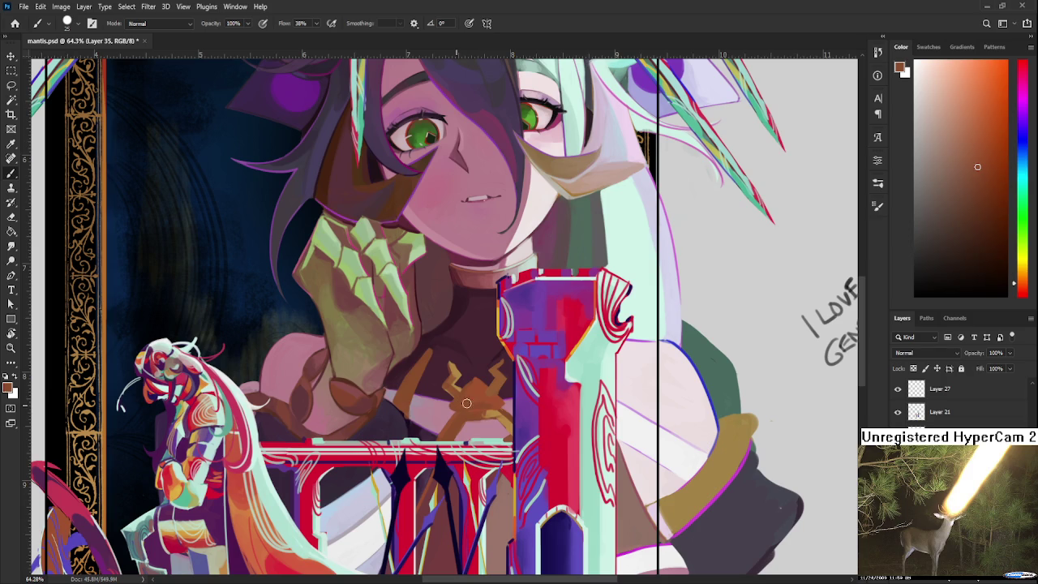
left_click(460, 384, "alt")
left_click(473, 387, "alt")
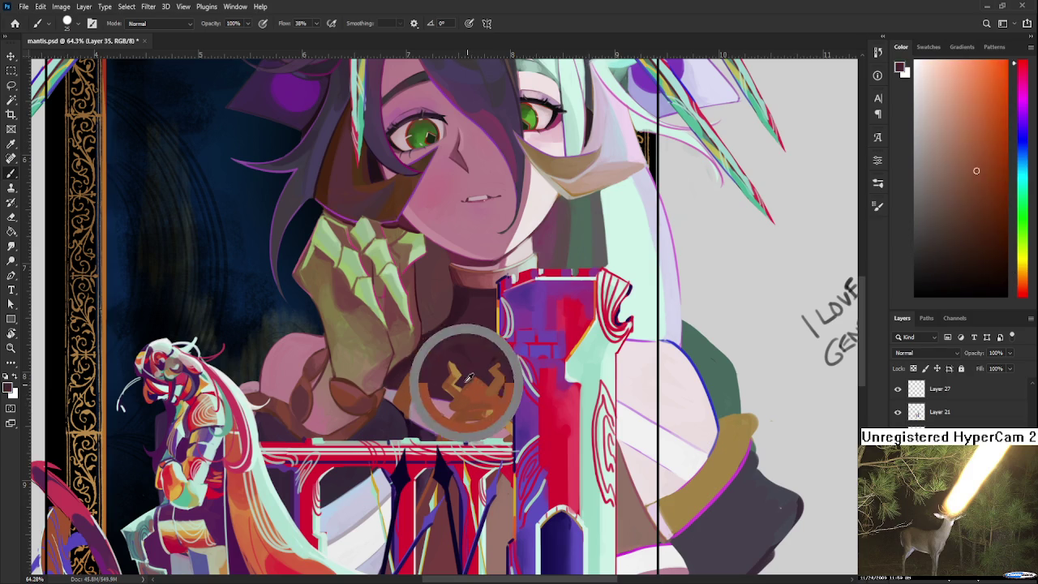
left_click(460, 370, "alt")
Refine the emblem's reddish-brown shading and edges at tiny and broader brush sizes.
mouse_move(473, 389)
left_mouse_down()
mouse_move(377, 408)
mouse_move(432, 382)
left_mouse_up()
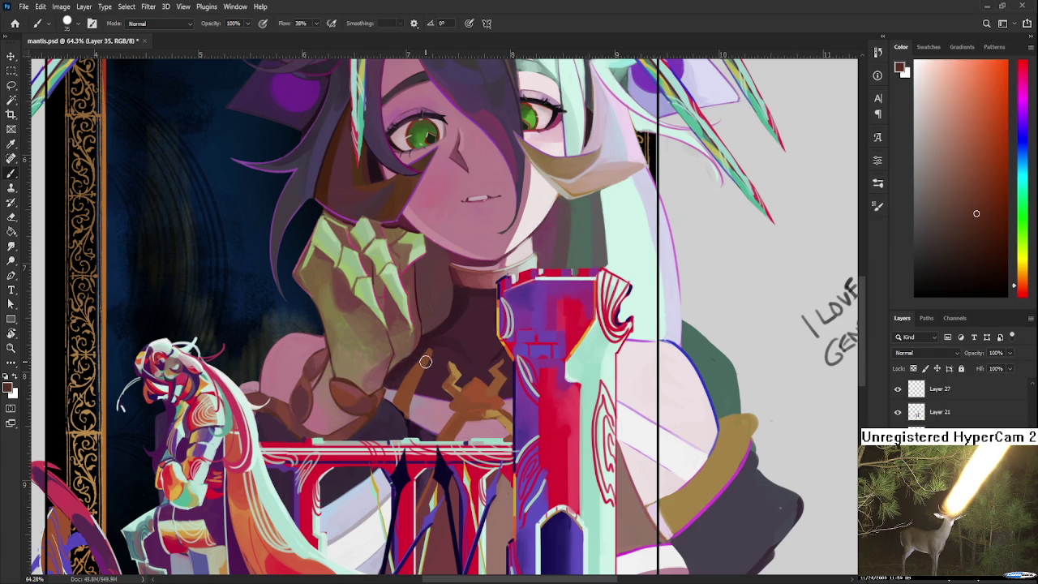
key("bracketleft")
key("bracketleft")
key("bracketleft")
left_click(416, 374, "alt")
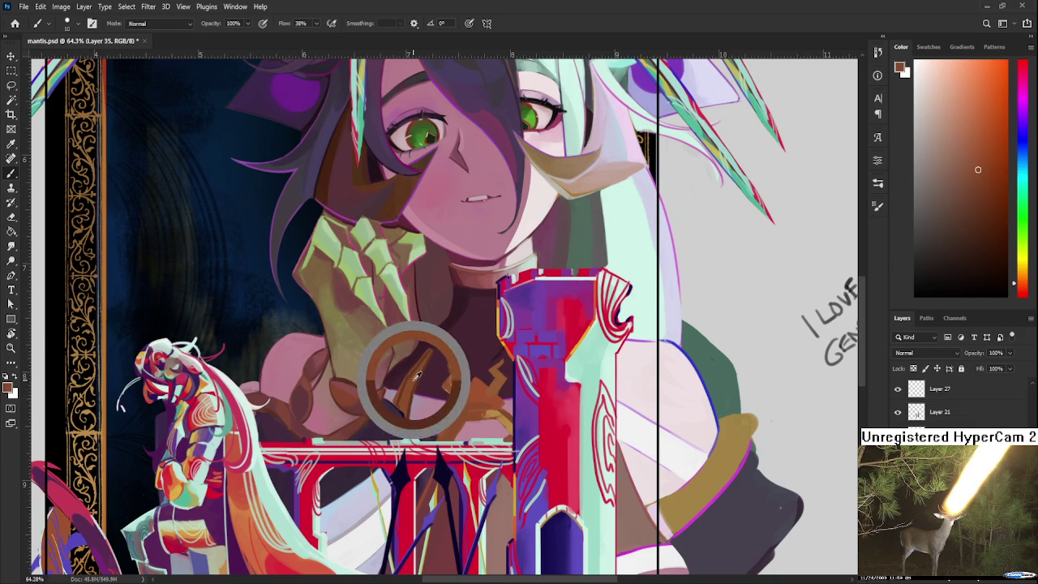
left_click(453, 360, "alt")
key("bracketright")
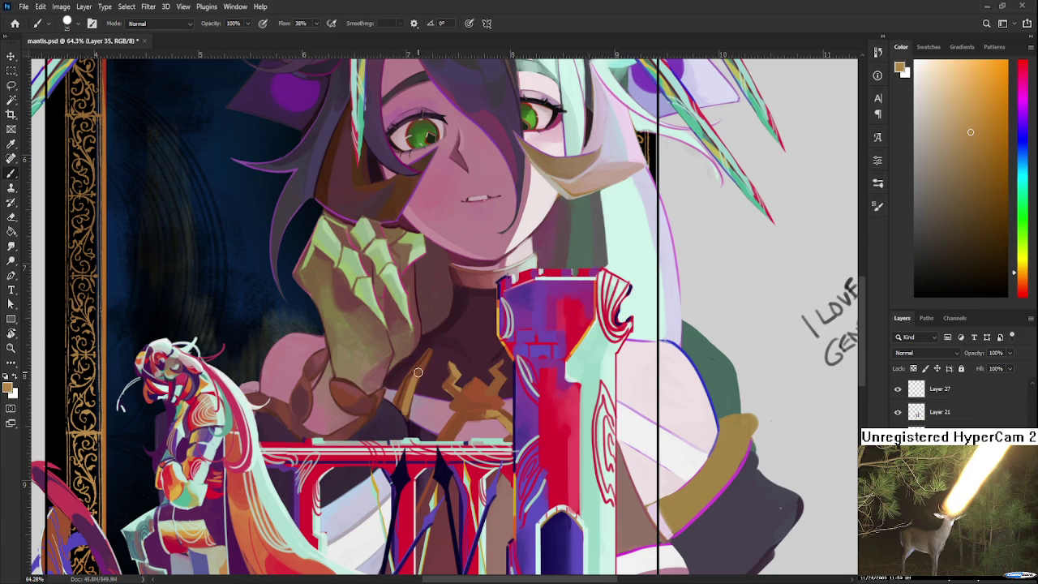
left_click(407, 388, "alt")
left_click(410, 381, "alt")
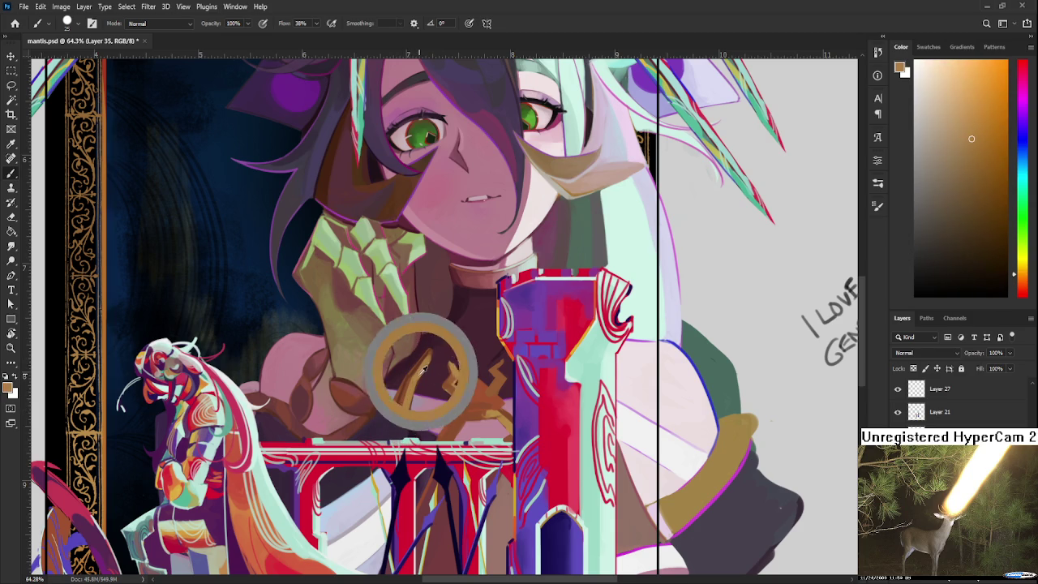
key("e")
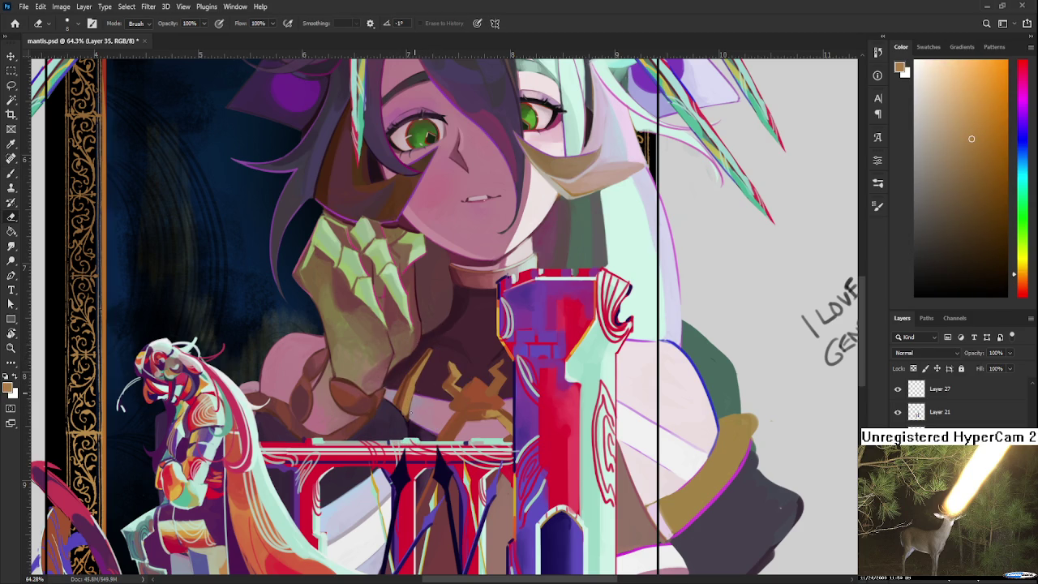
key("b")
left_click(397, 198, "alt")
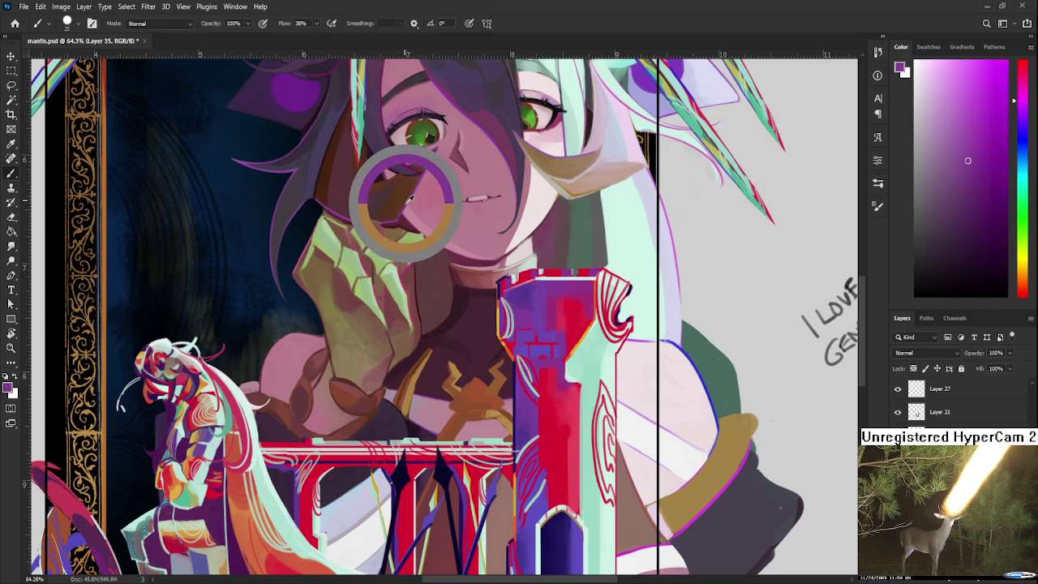
left_click_drag(409, 199, 406, 231)
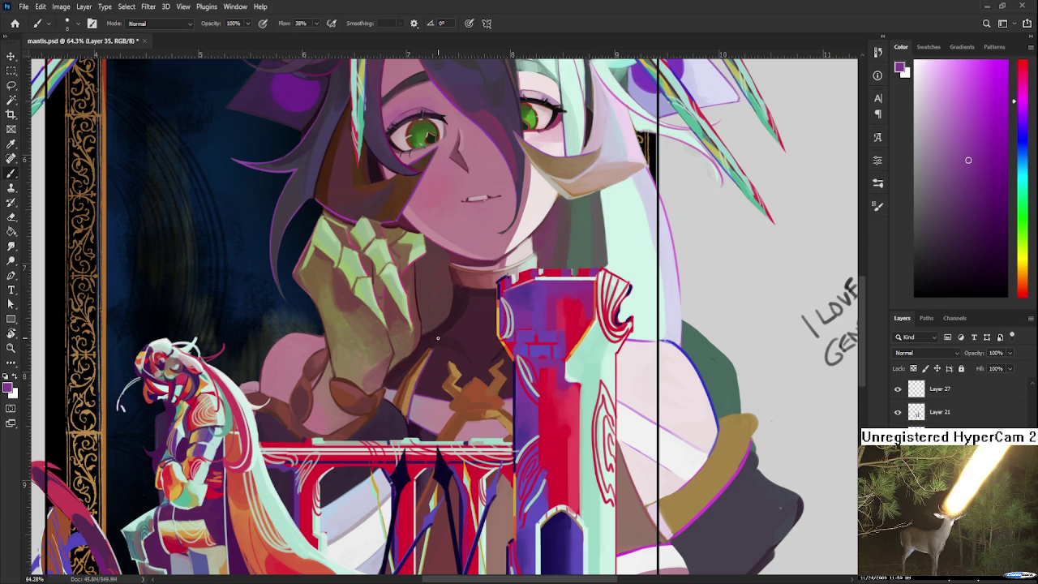
scroll(680, 382, "down", 3)
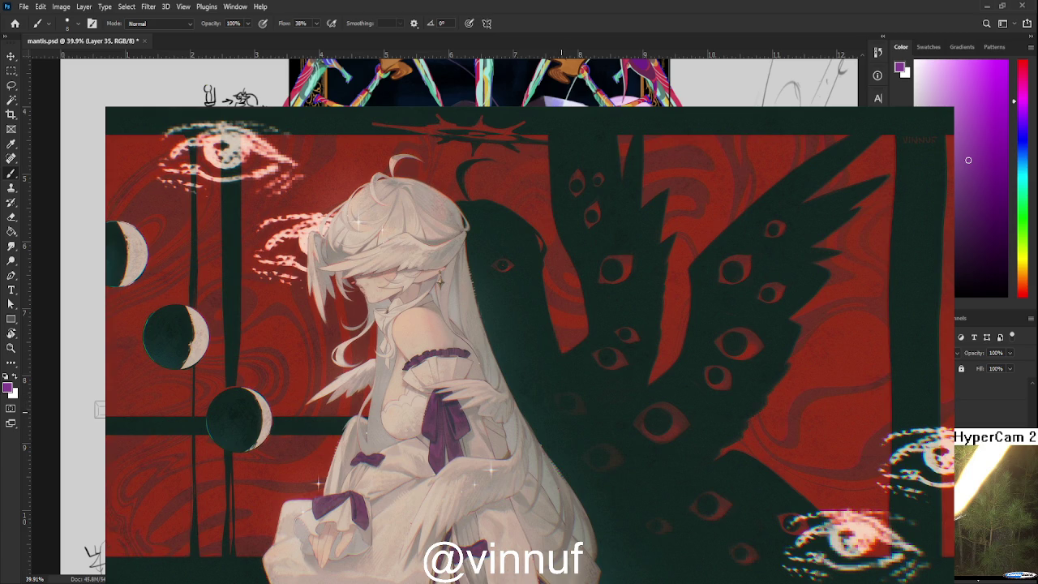
scroll(486, 324, "up", 5)
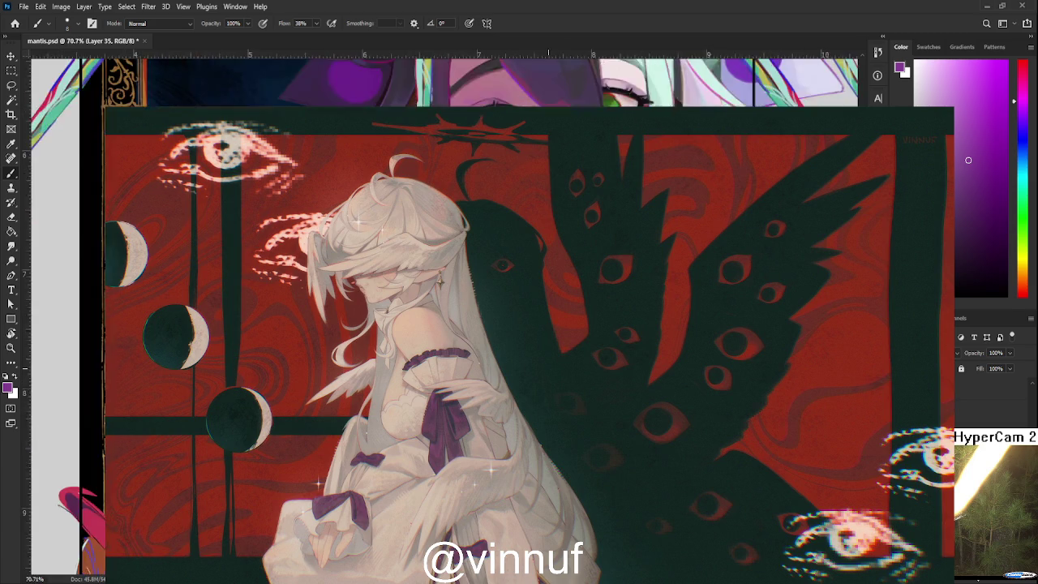
Sample brown-red, tan-orange and purple tones from the card artwork.
left_click(466, 448, "alt")
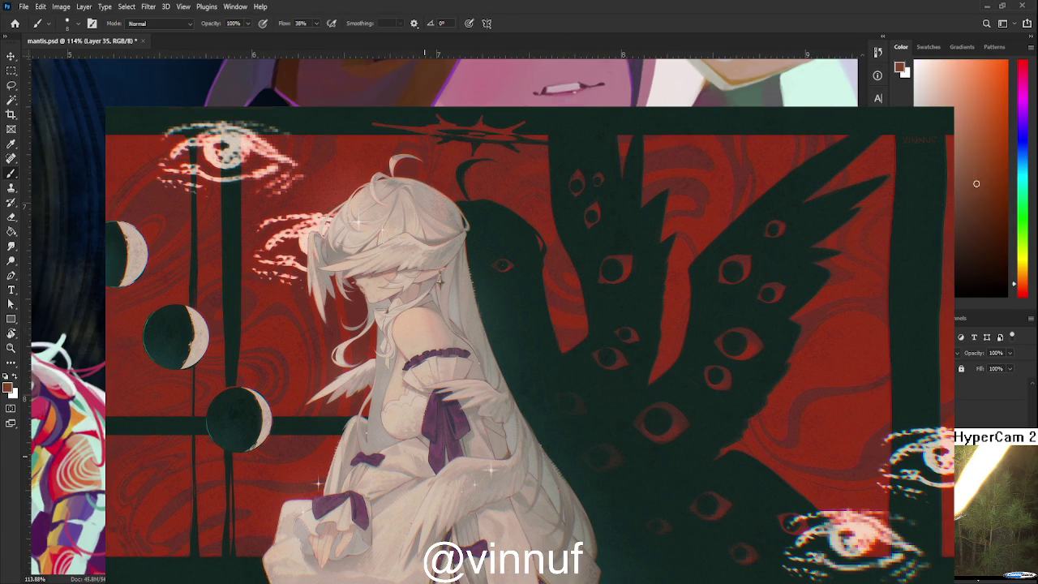
left_click(431, 442, "alt")
left_click(425, 442, "alt")
left_click(426, 443, "alt")
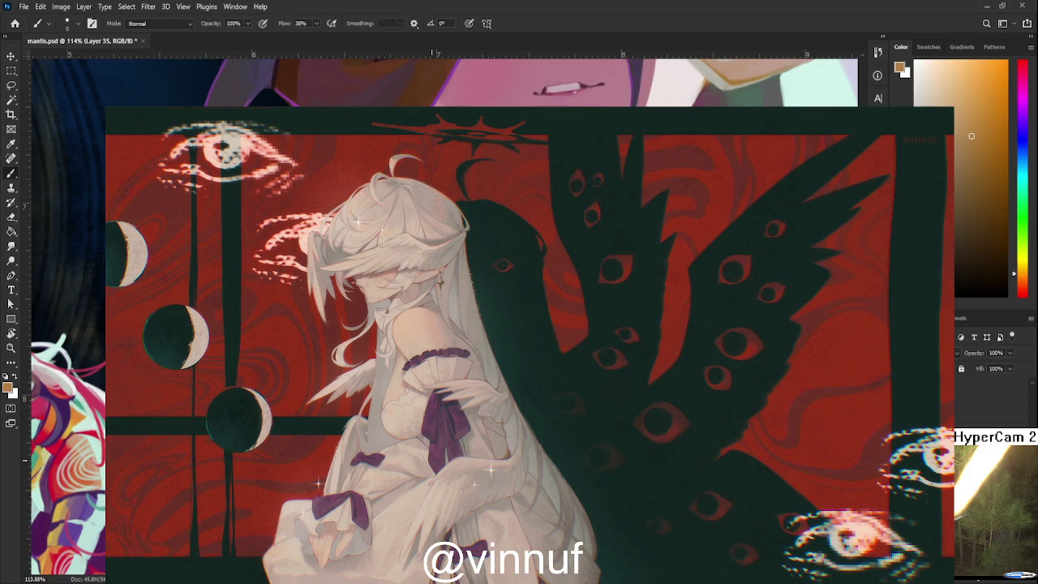
left_click(438, 468, "alt")
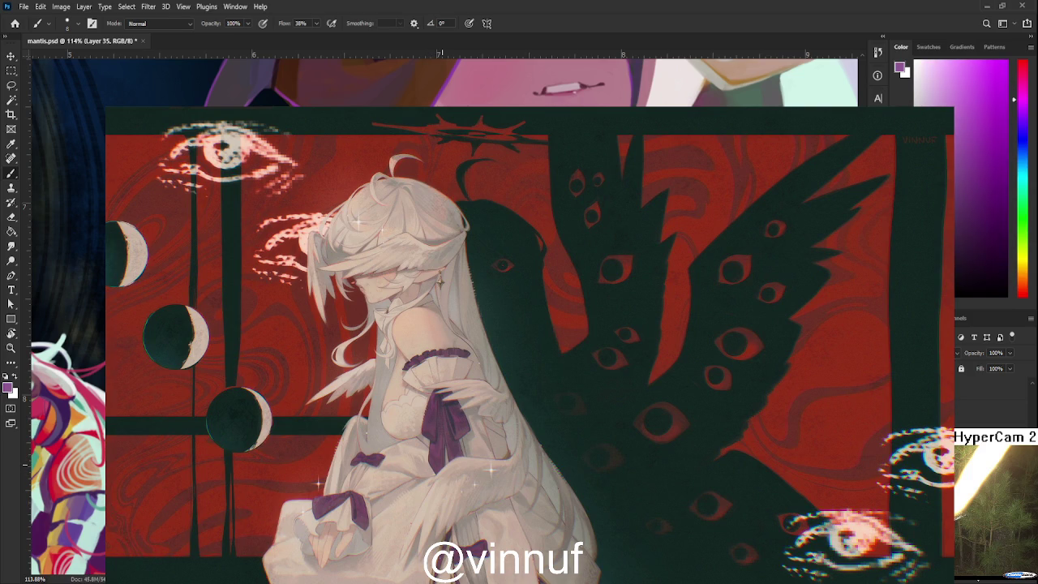
left_click(439, 442, "alt")
left_click(443, 442, "alt")
left_click(444, 446, "alt")
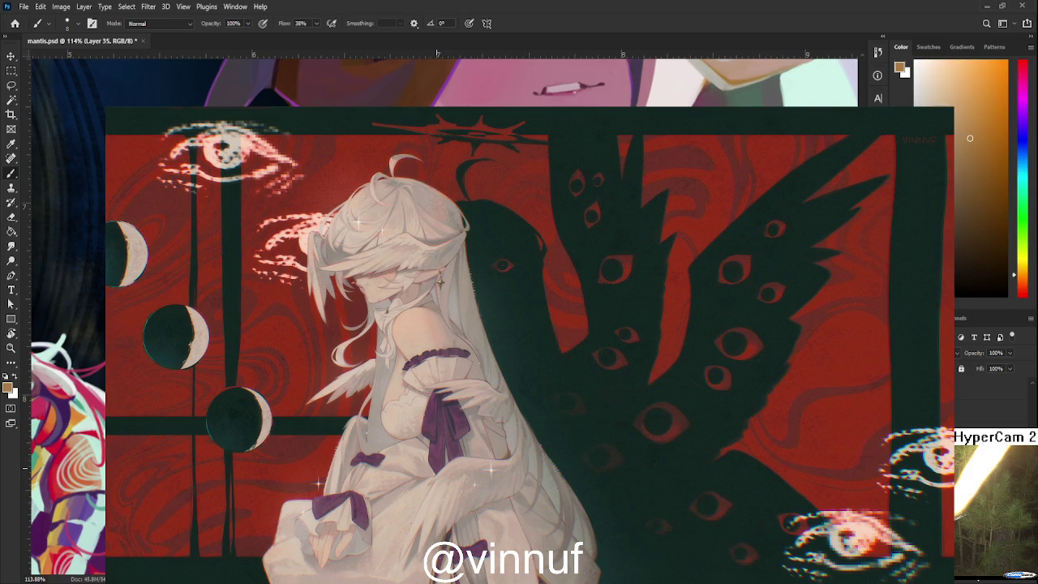
left_click(444, 446, "alt")
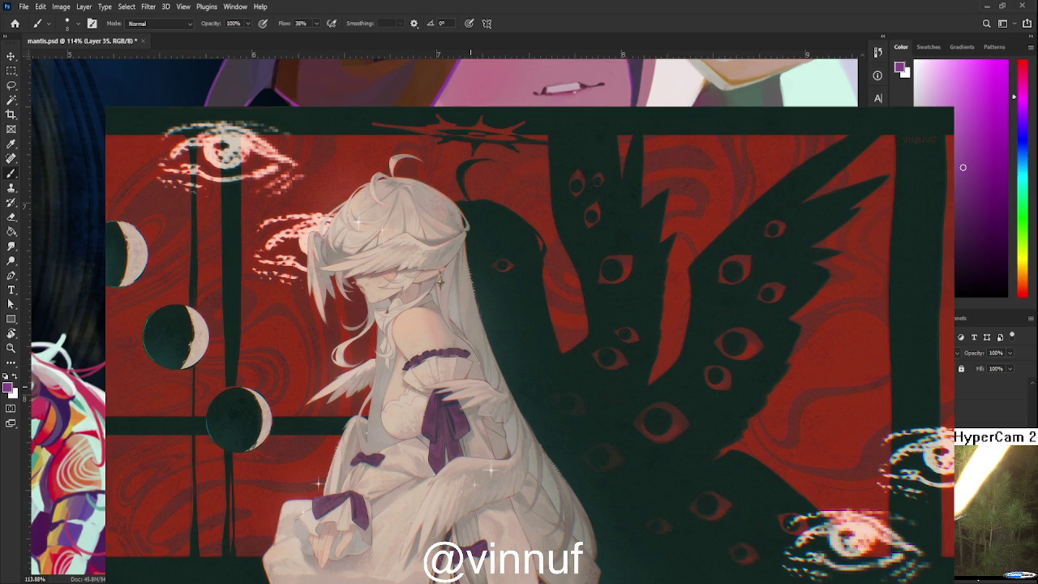
left_click_drag(445, 446, 426, 484)
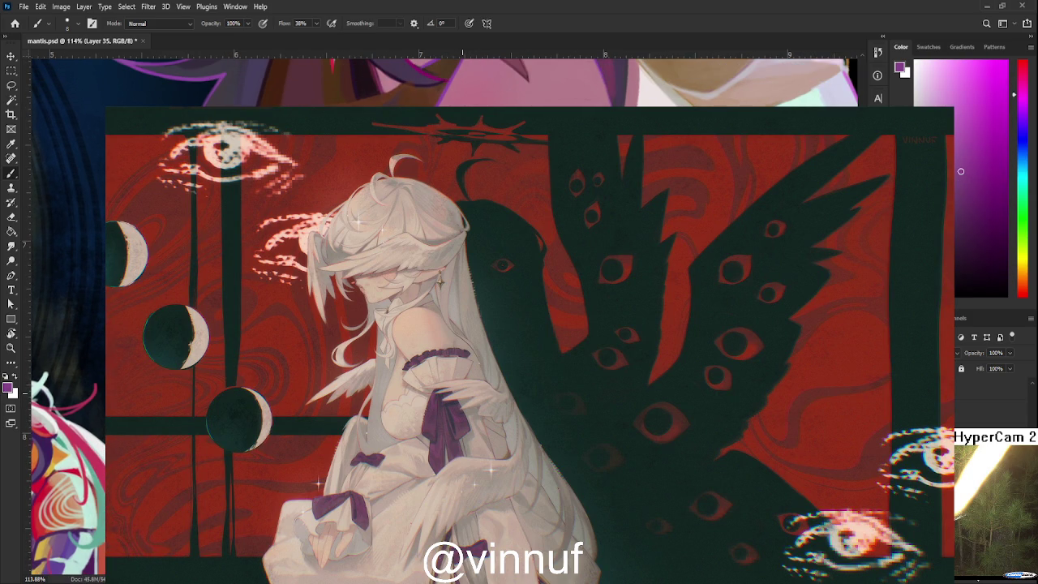
Toggle Eraser and Brush, then sample browns, tan and muted pinks from artwork and reference.
key("e")
key("b")
key("e")
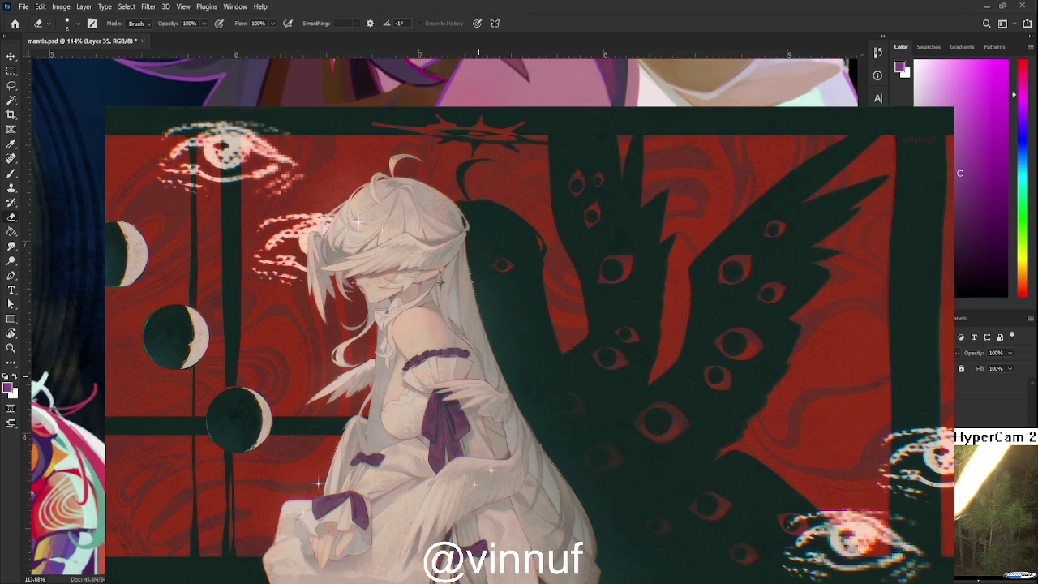
key("b")
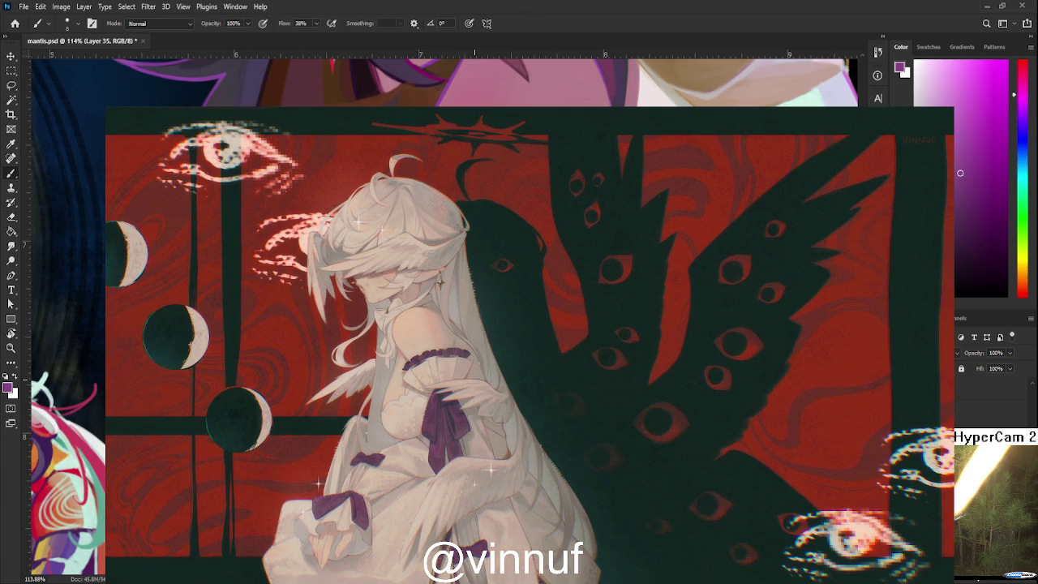
left_click(428, 141, "alt")
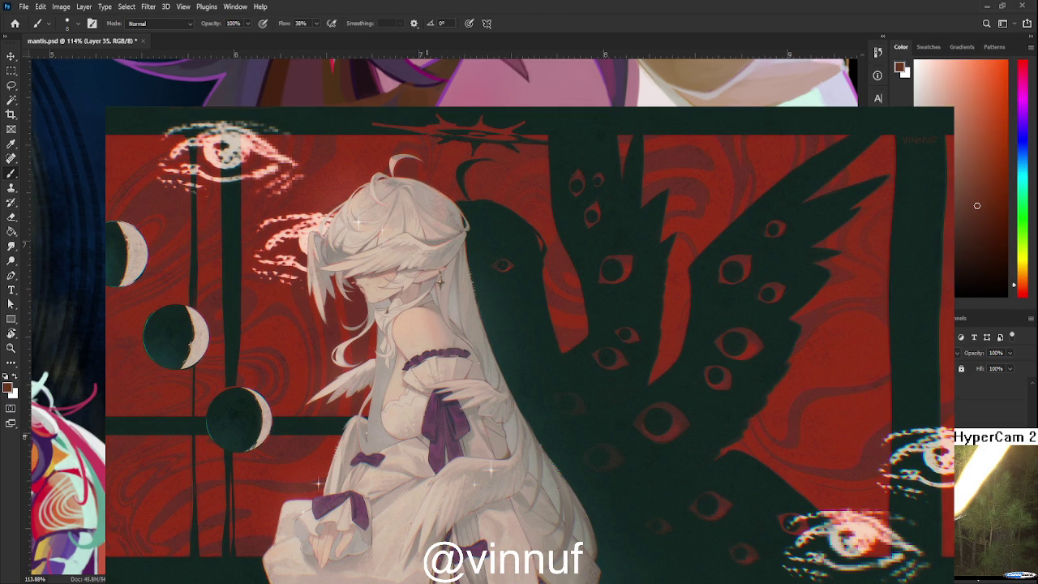
left_click(458, 81, "alt")
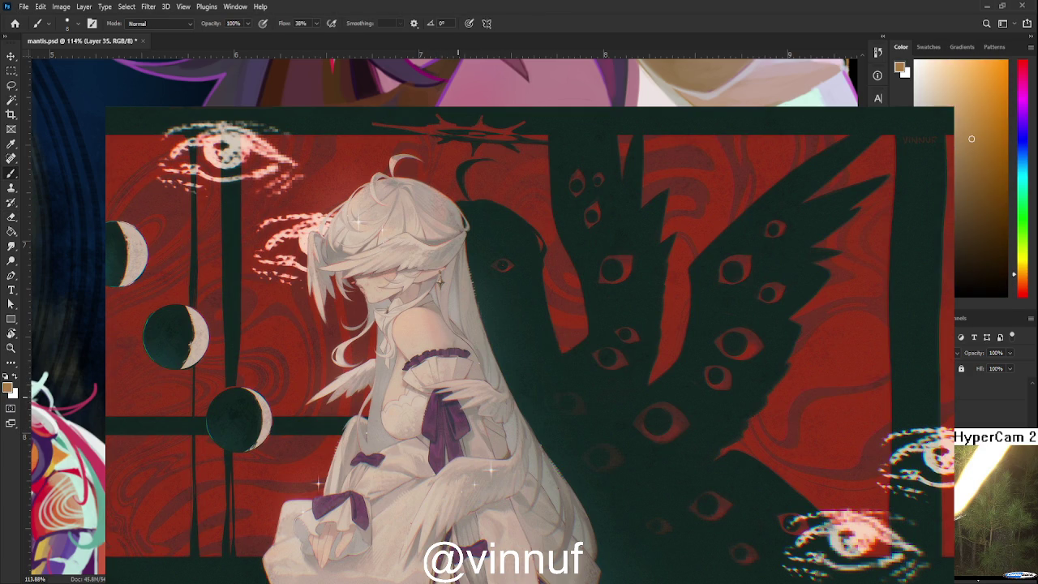
left_click(455, 405, "alt")
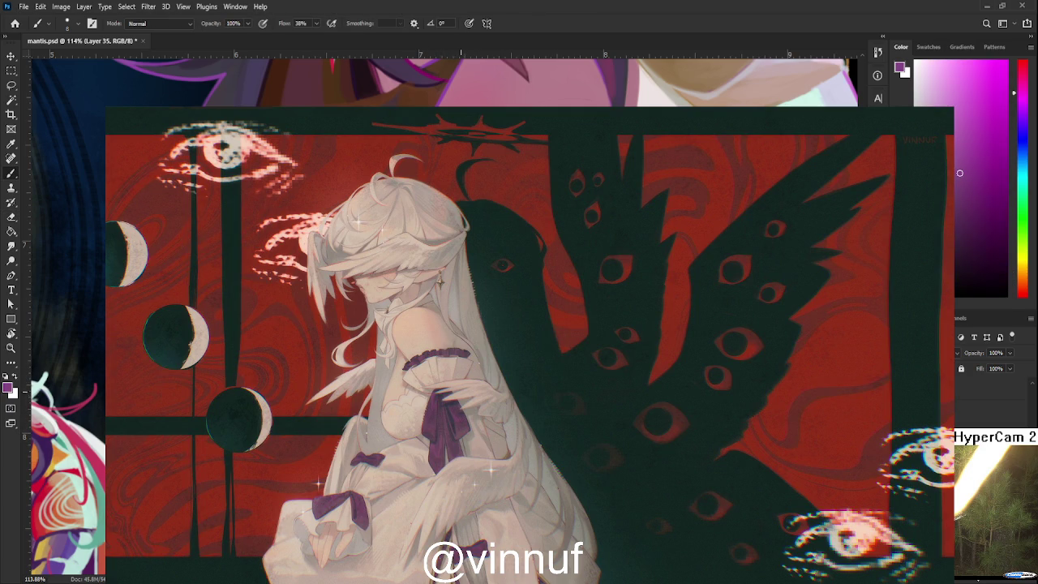
left_click(442, 381, "alt")
left_click(427, 349, "alt")
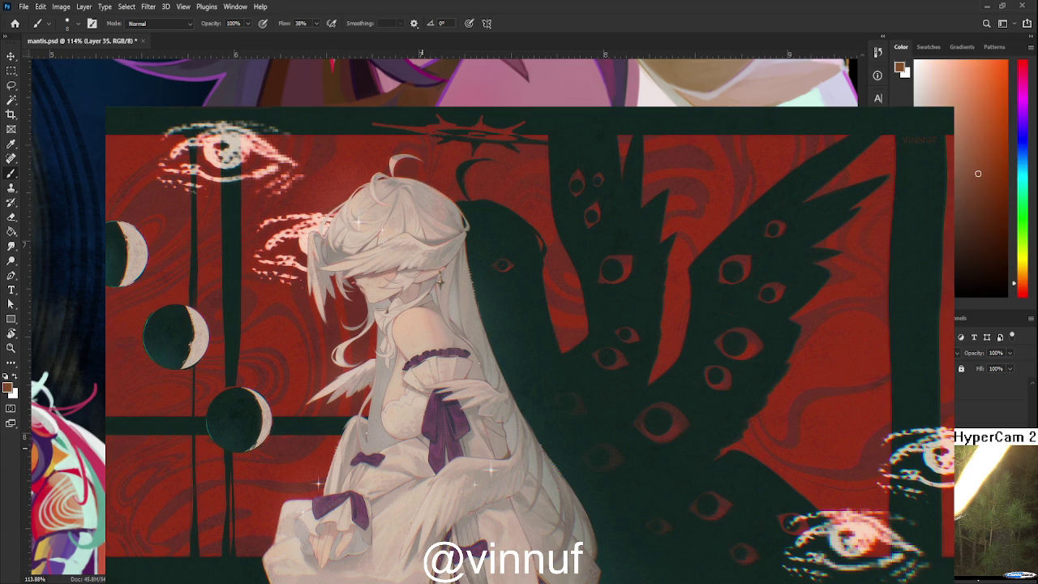
left_click(420, 446, "alt")
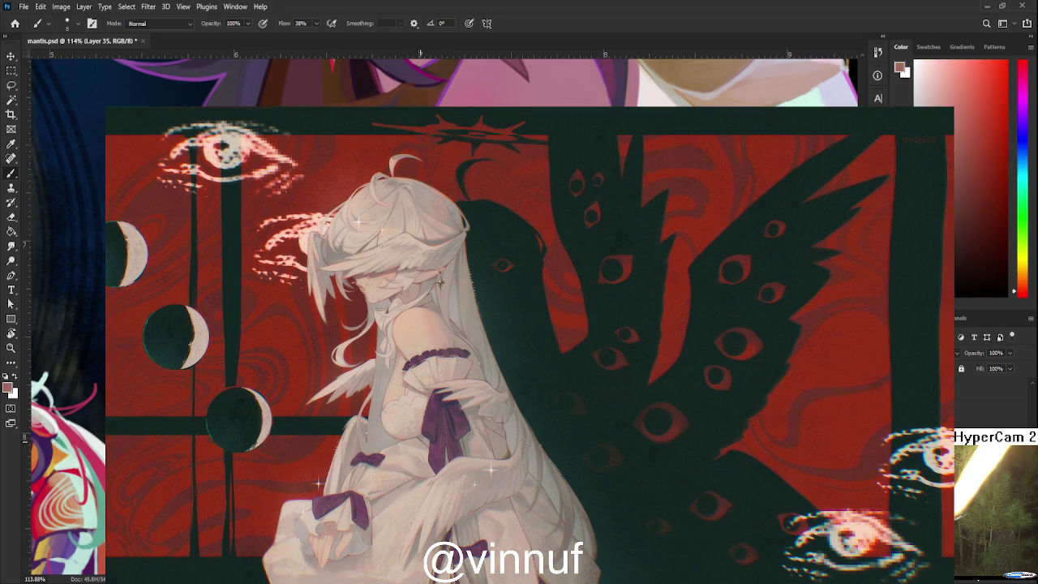
left_click(420, 451, "alt")
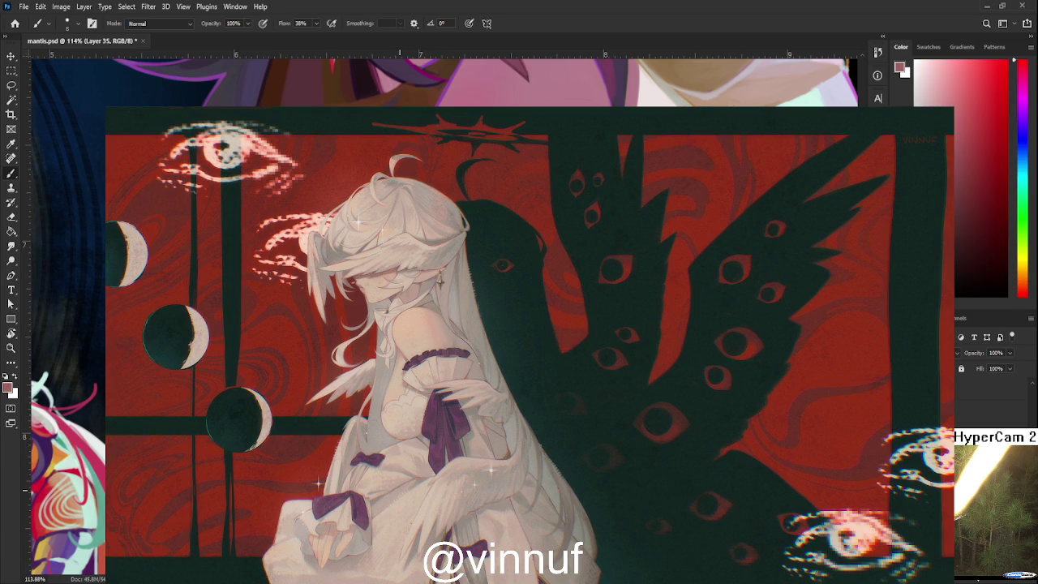
left_click(411, 448, "alt")
left_click(420, 442, "alt")
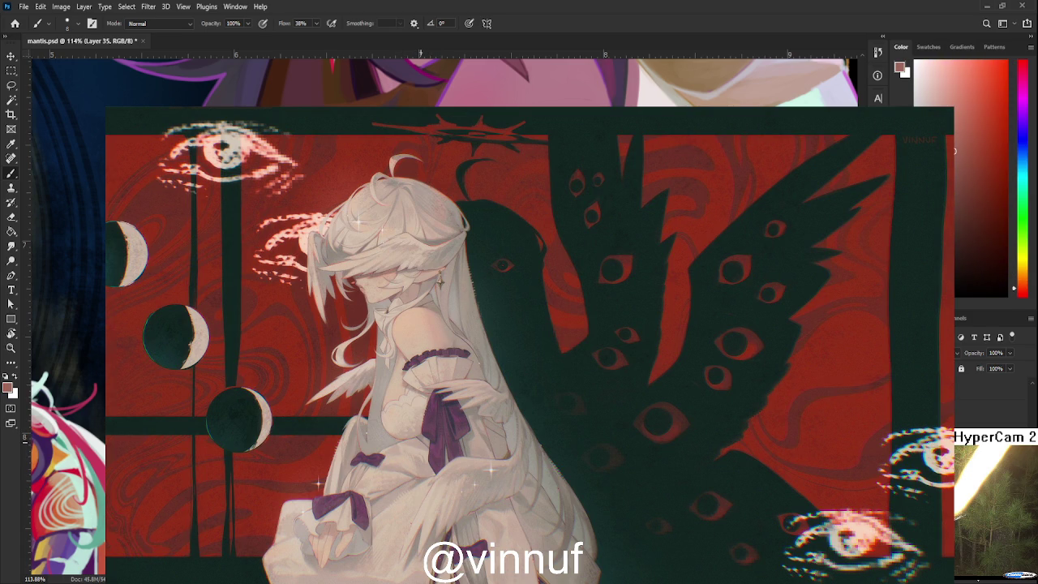
Return the painting colour to purple.
scroll(454, 426, "down", 4)
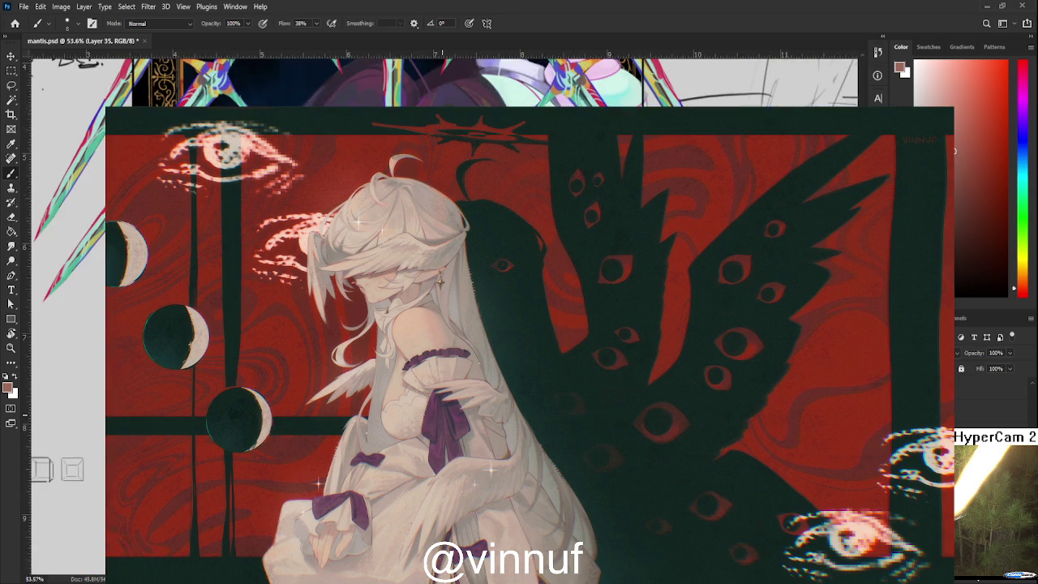
scroll(491, 324, "up", 3)
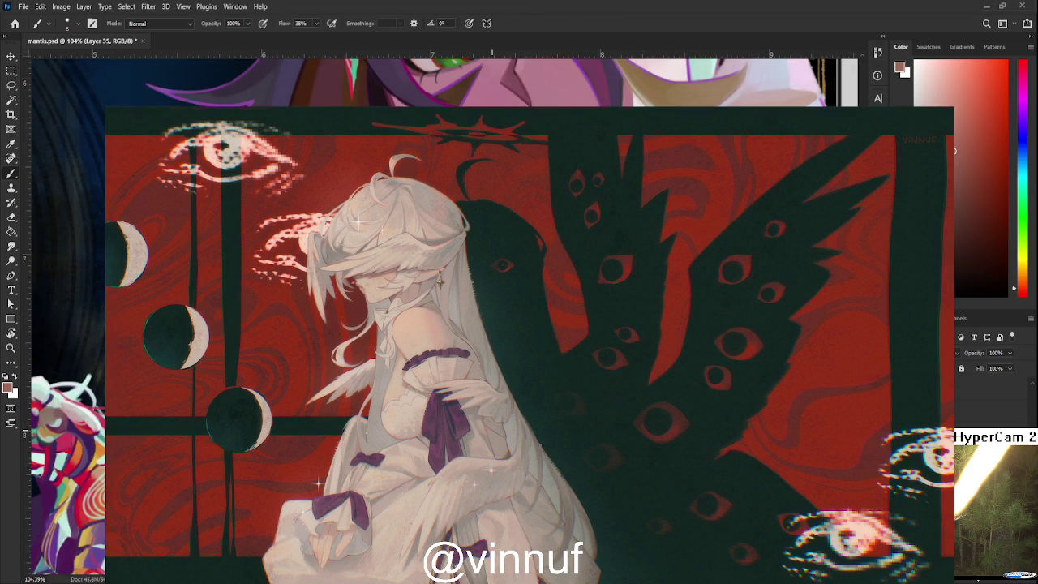
left_click(1022, 93)
left_click(959, 172)
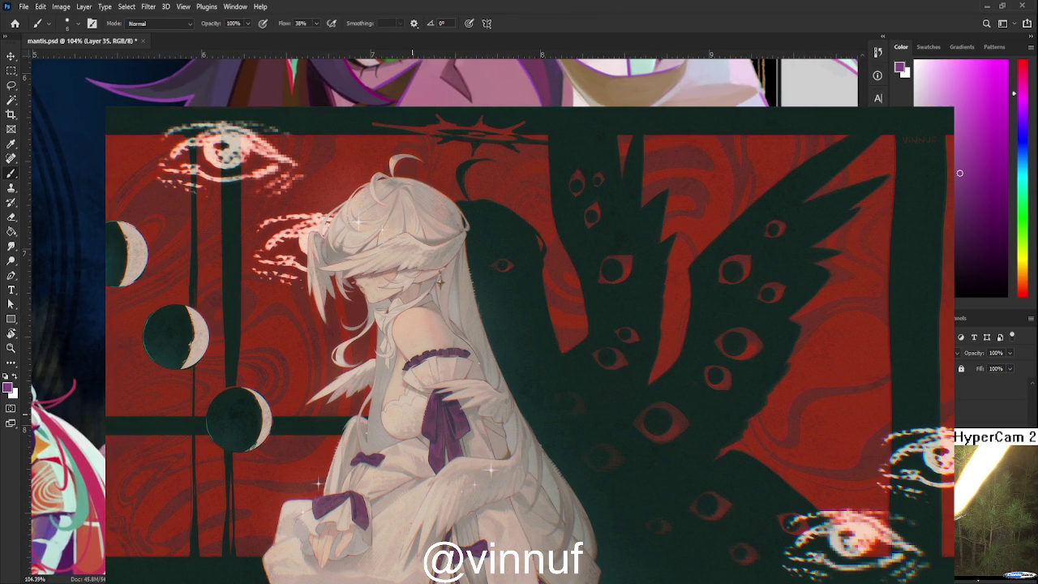
scroll(416, 389, "down", 3)
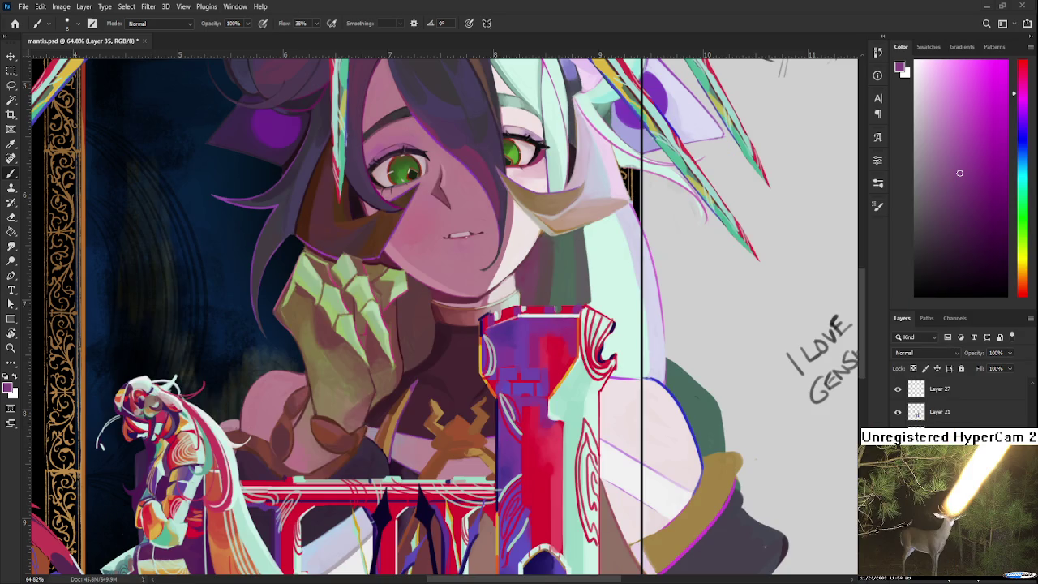
scroll(408, 400, "up", 2)
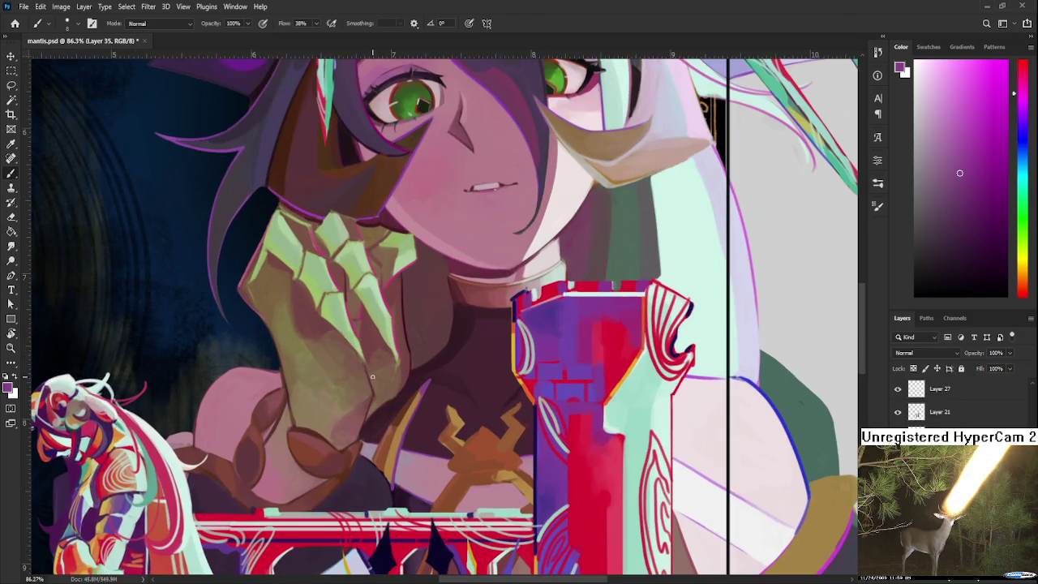
scroll(372, 375, "down", 3)
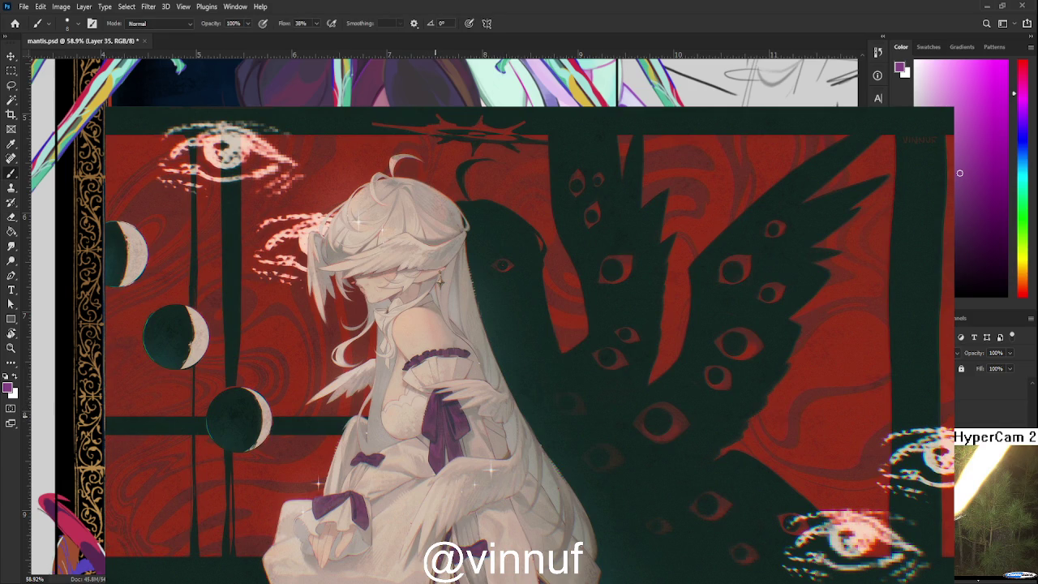
Switch between Eraser and Brush and settle on a warm tan-brown painting colour.
key("e")
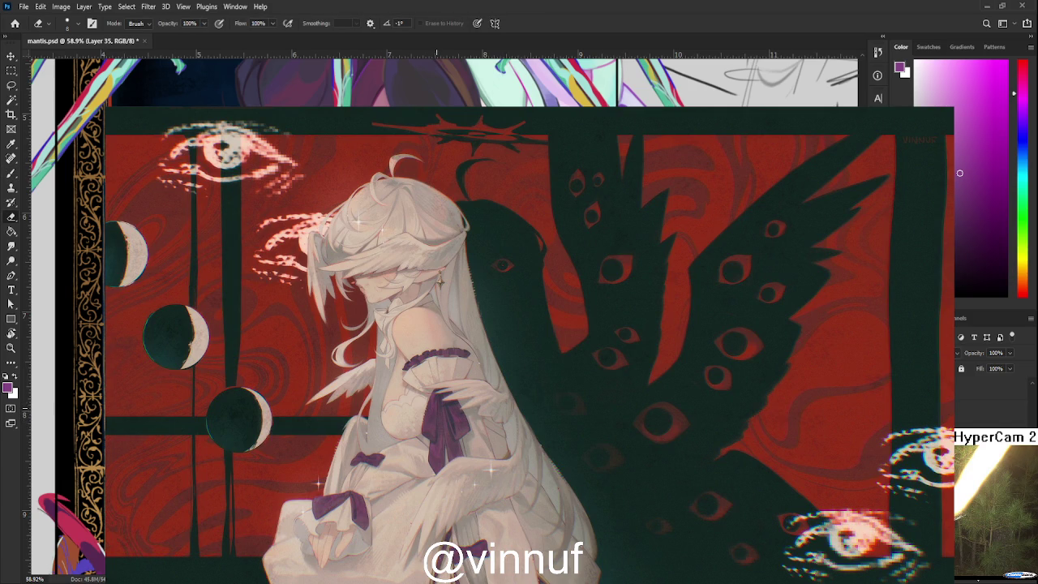
key("b")
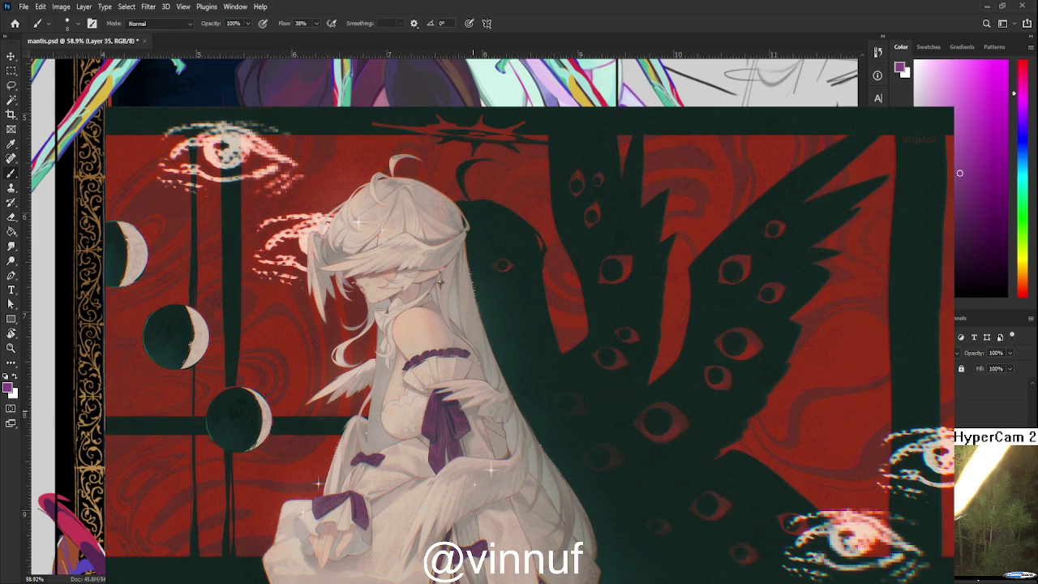
key("e")
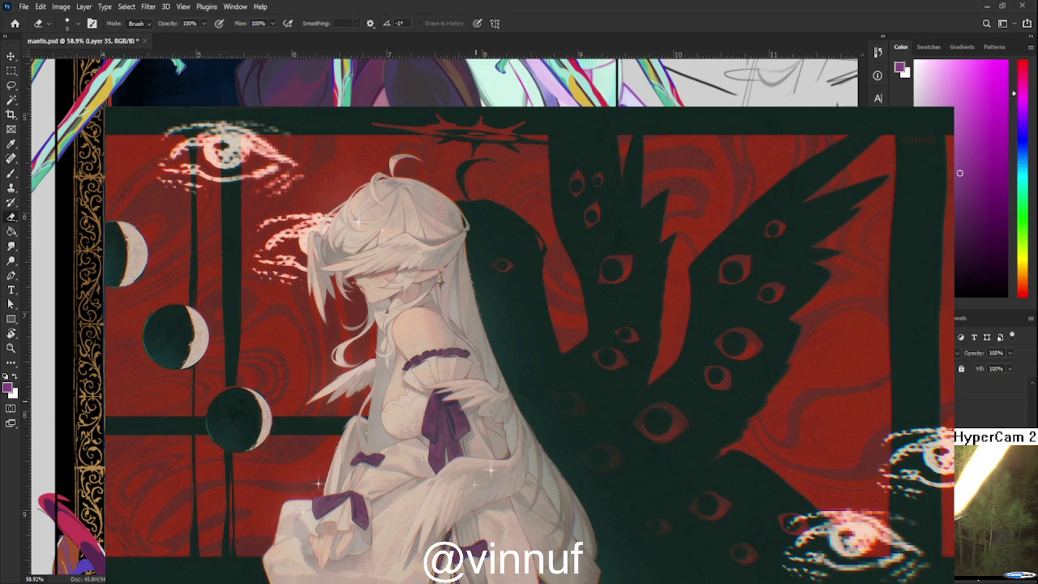
key("b")
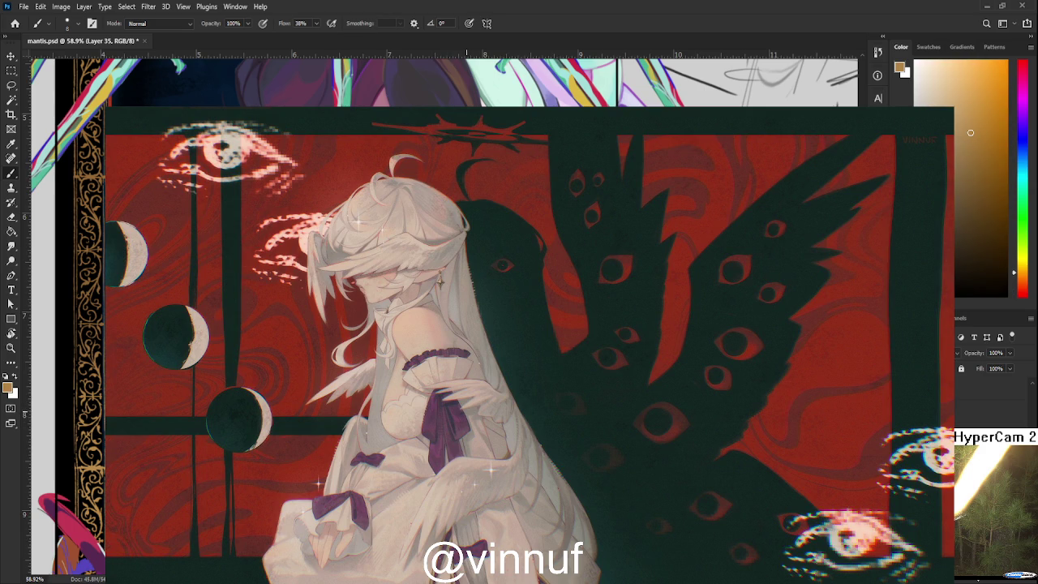
key("e")
key("b")
left_click(470, 399, "alt")
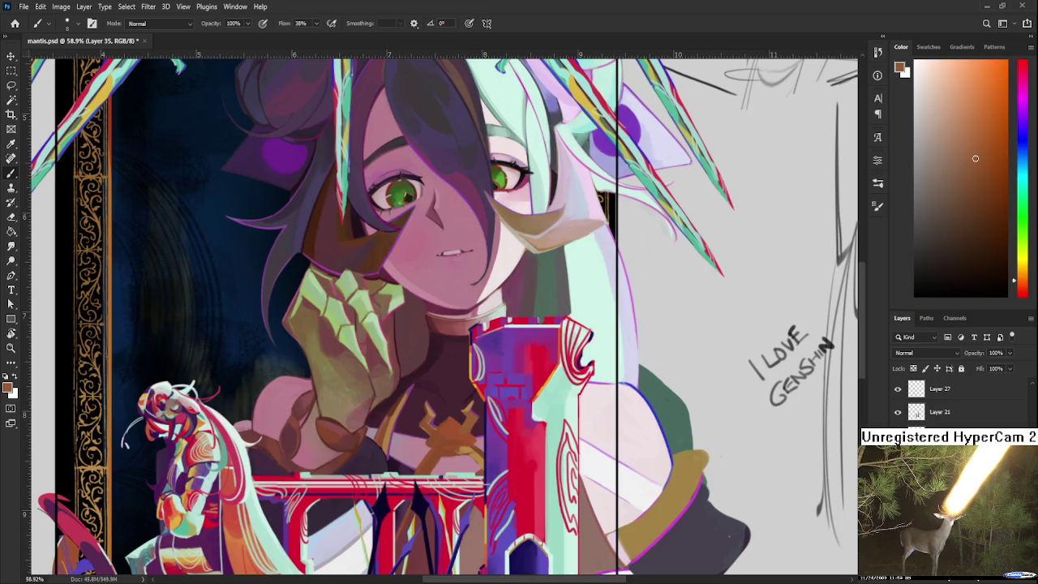
Sample a light orange-tan from the girl's chest emblem with the Brush.
key("e")
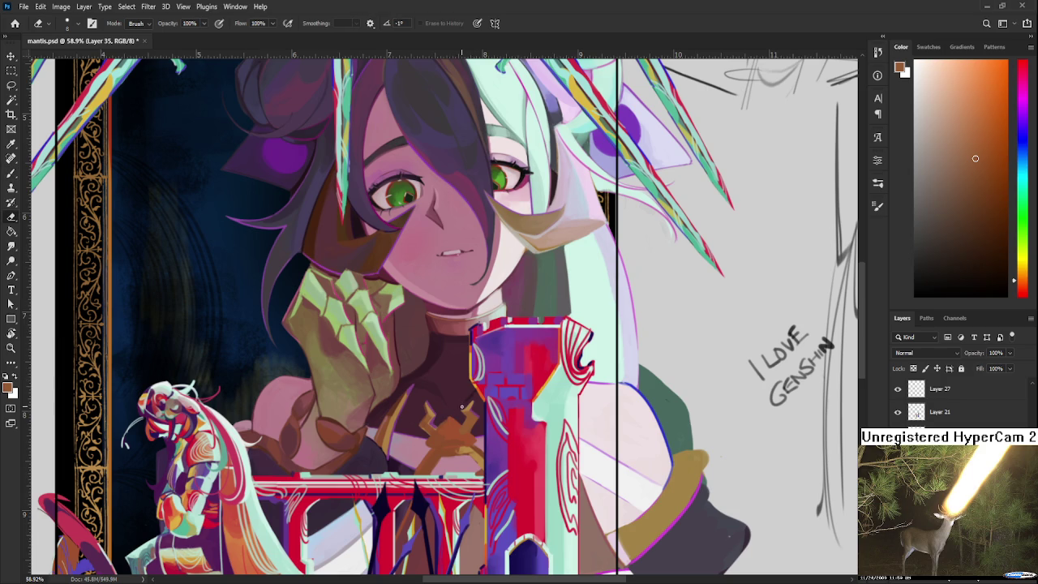
key("b")
left_click(470, 405, "alt")
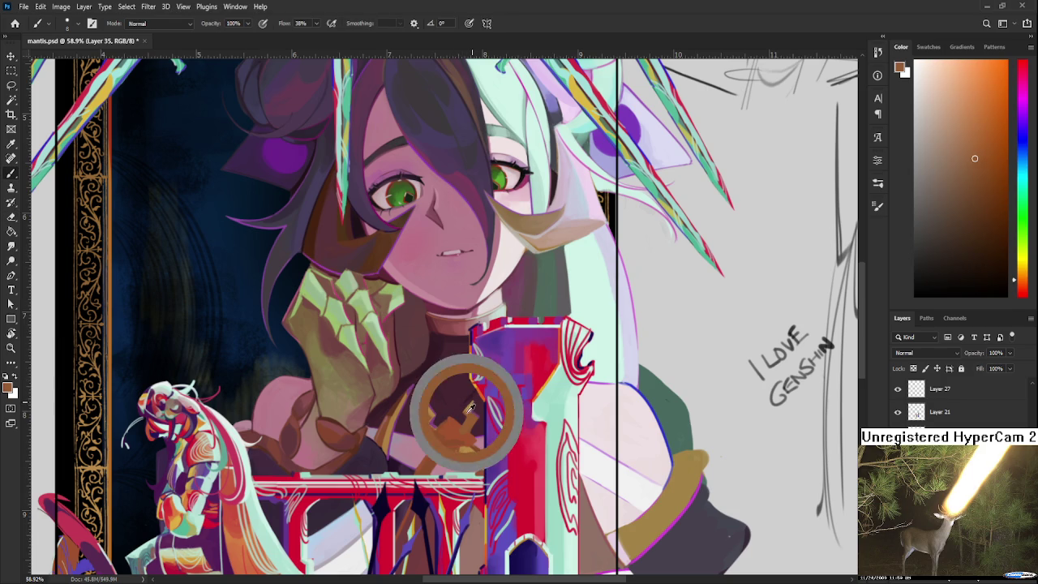
left_click(469, 407, "alt")
left_click(468, 414, "alt")
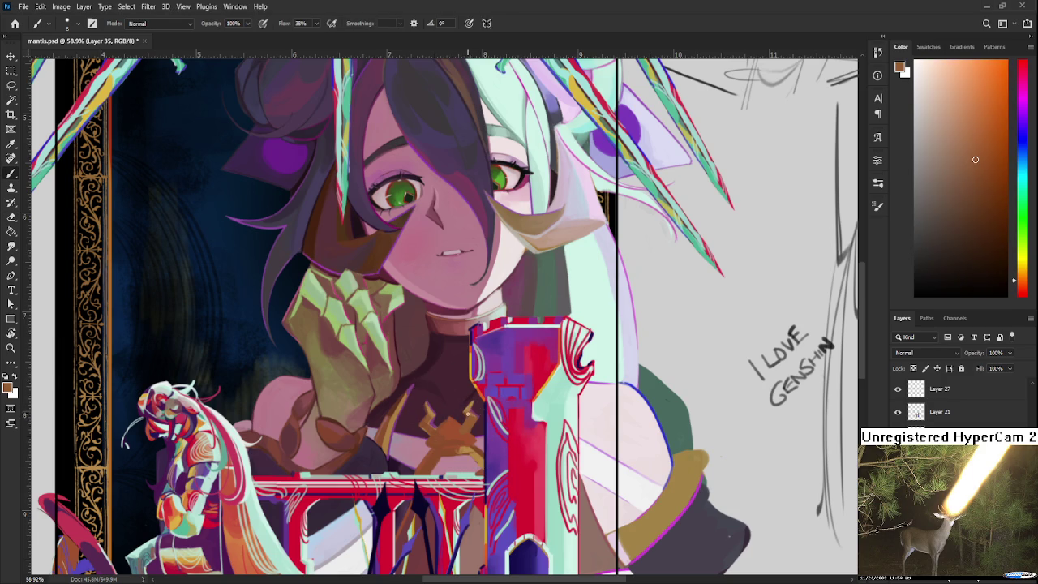
left_click(470, 405, "alt")
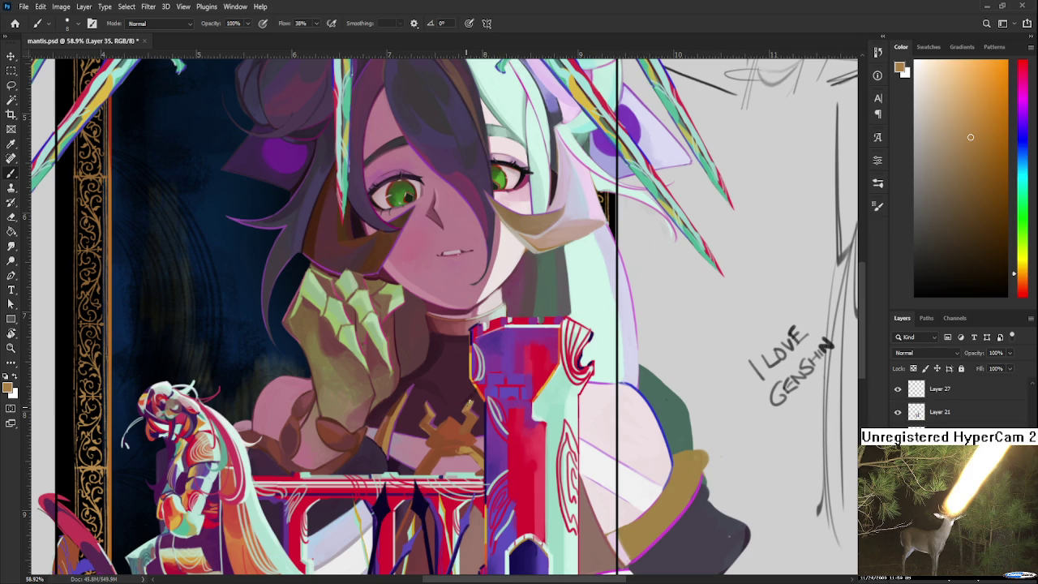
key("e")
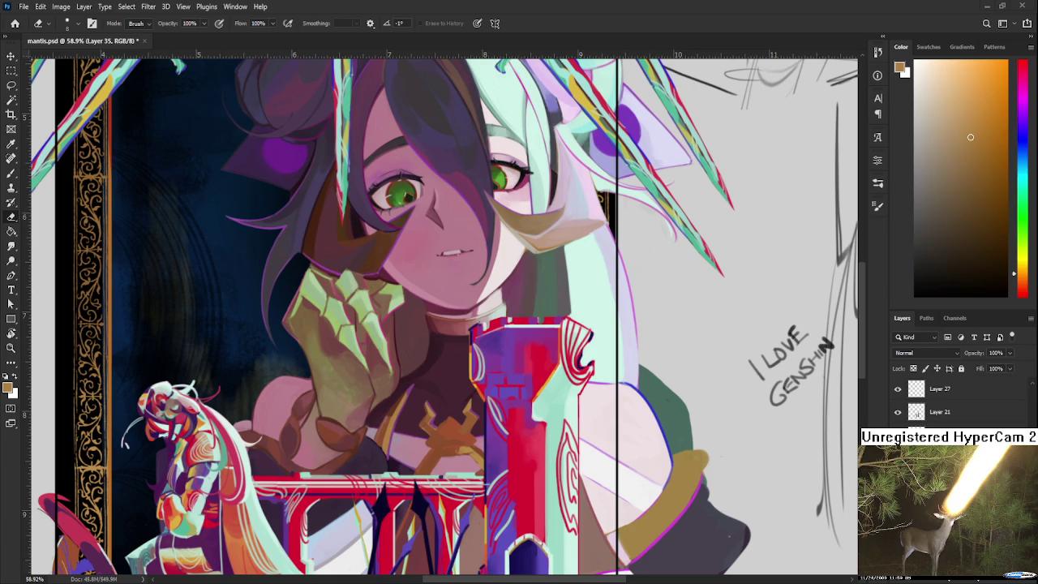
scroll(460, 371, "down", 3)
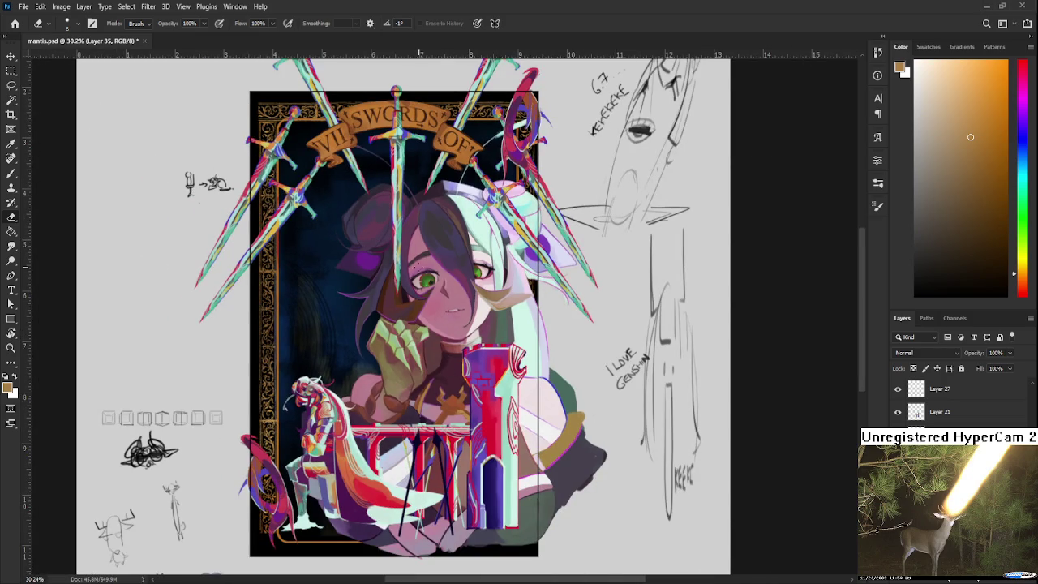
Centre the view on the chest emblem and sample reddish browns from its shading.
scroll(441, 250, "up", 2)
scroll(448, 283, "up", 2)
scroll(458, 348, "up", 1)
scroll(470, 407, "up", 2)
scroll(470, 407, "up", 1)
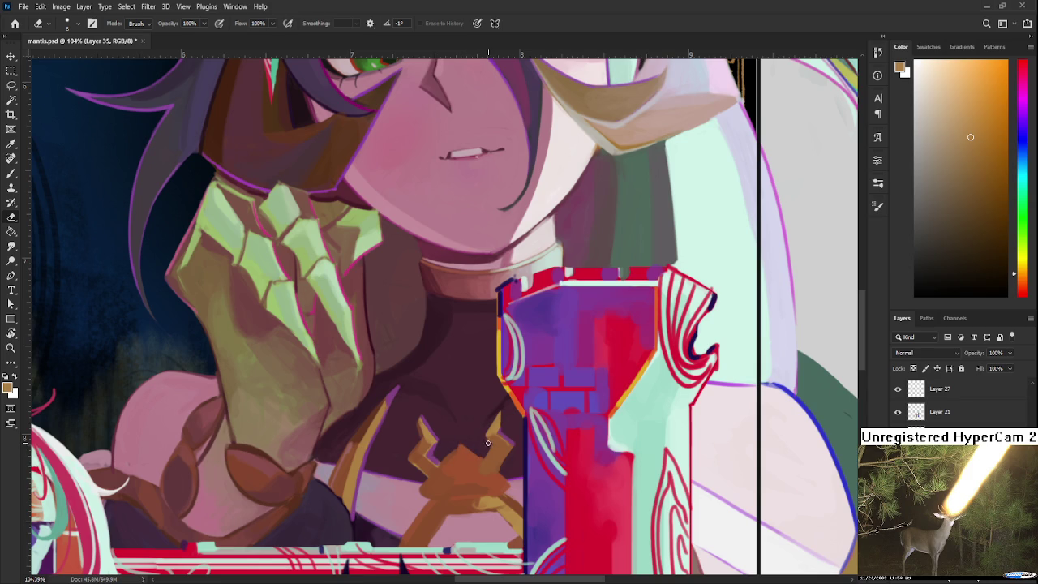
left_click_drag(488, 442, 474, 373)
key("b")
left_click(436, 386, "alt")
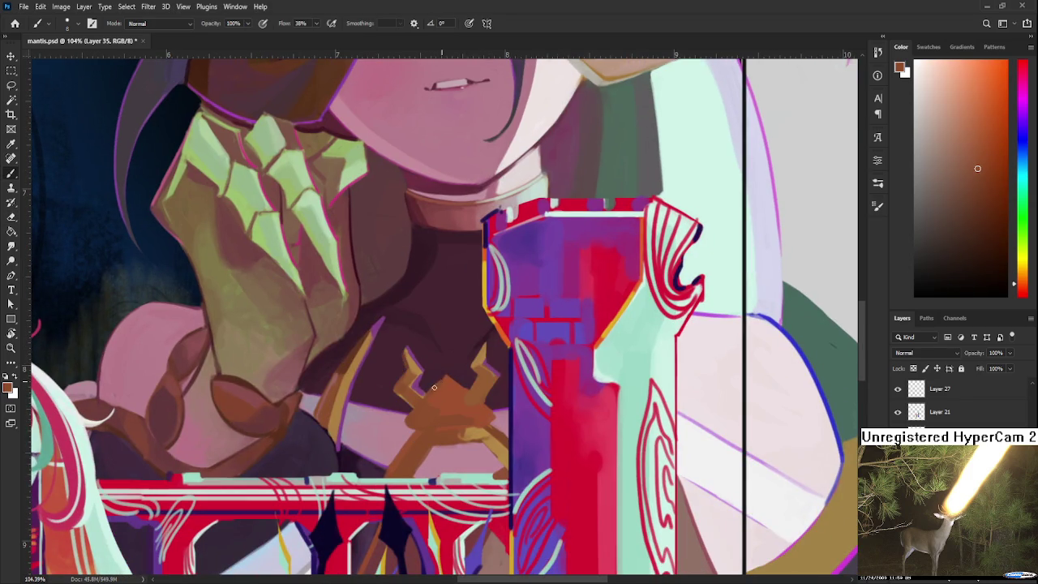
left_click(444, 382, "alt")
left_click(442, 381, "alt")
key("e")
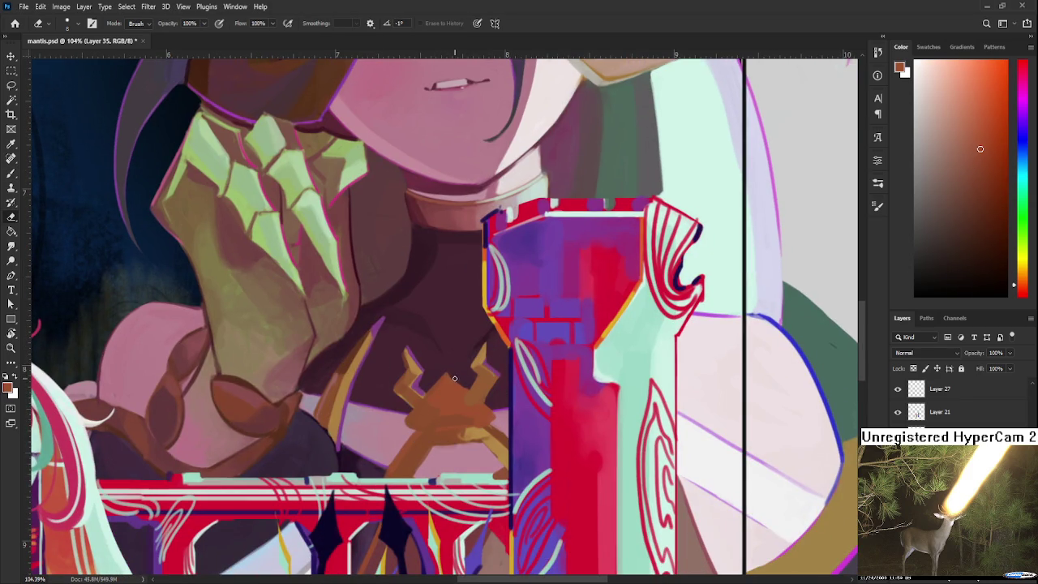
key("b")
Paint light tan marks and a highlight on the emblem's antler tip.
left_click(483, 344, "alt")
left_click_drag(483, 343, 459, 415)
left_click(487, 347, "alt")
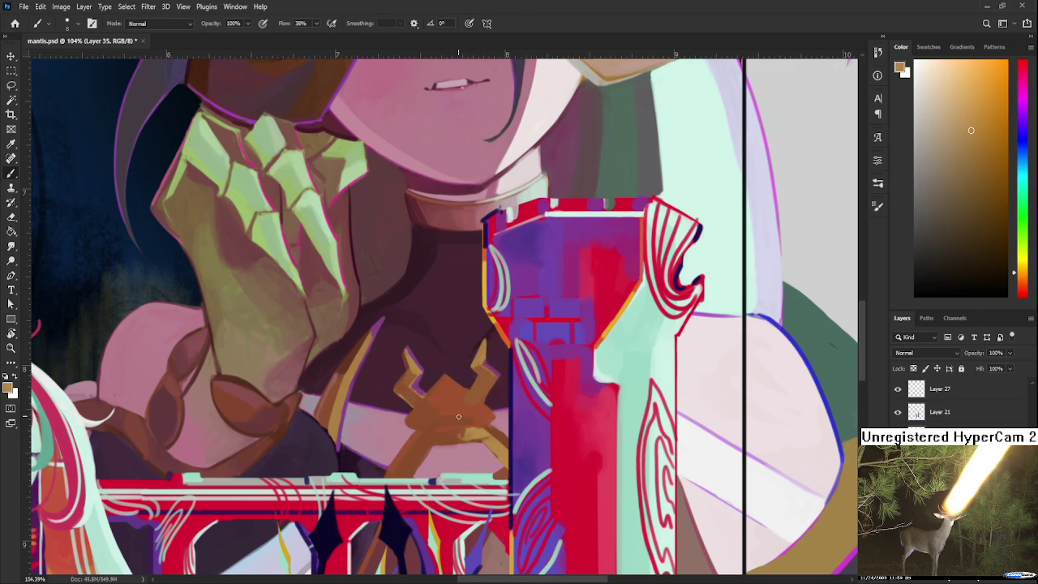
key("]")
left_click_drag(447, 434, 476, 423)
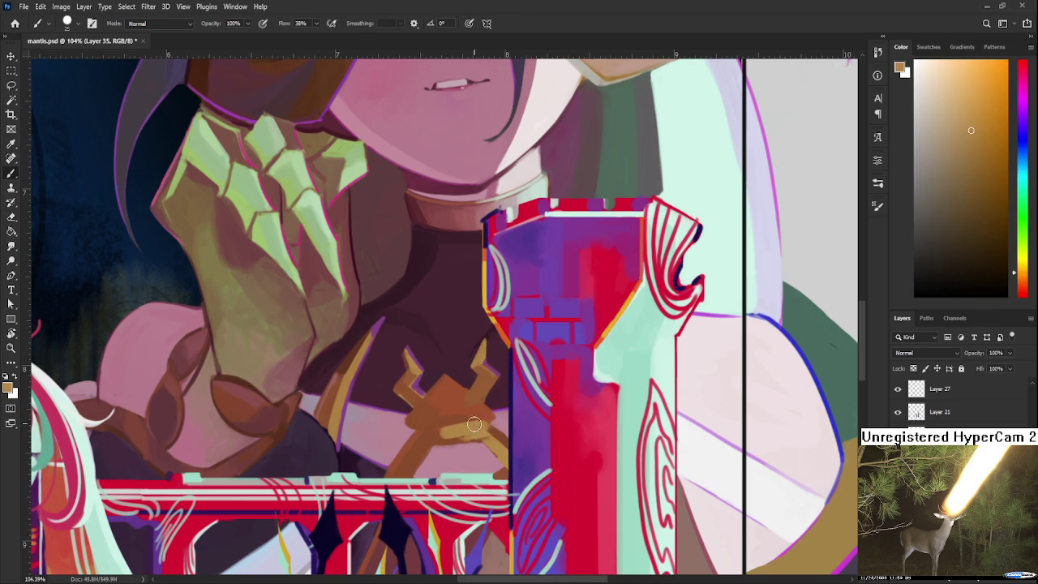
left_click(428, 436, "alt")
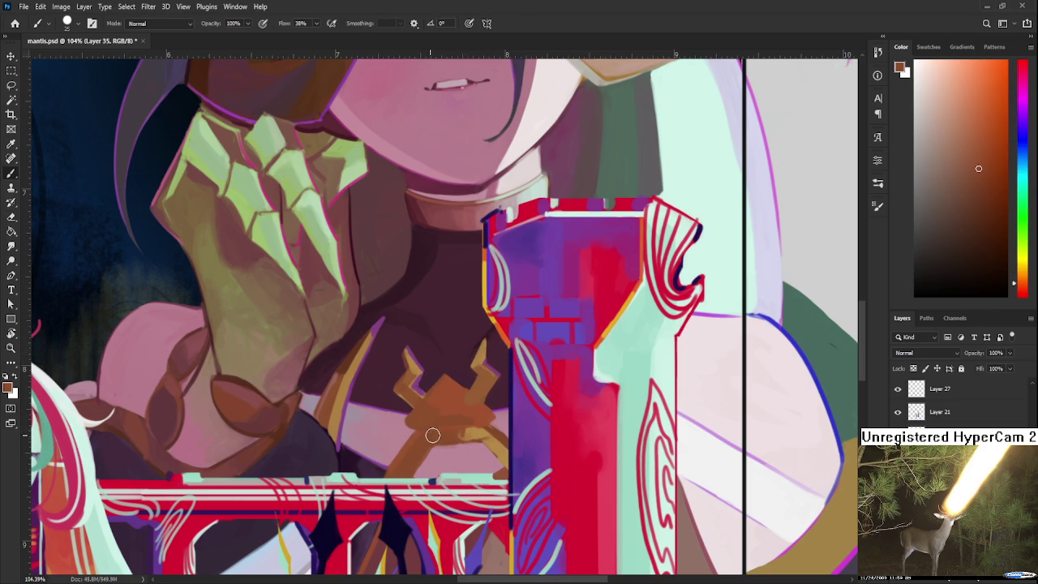
left_click(437, 443, "alt")
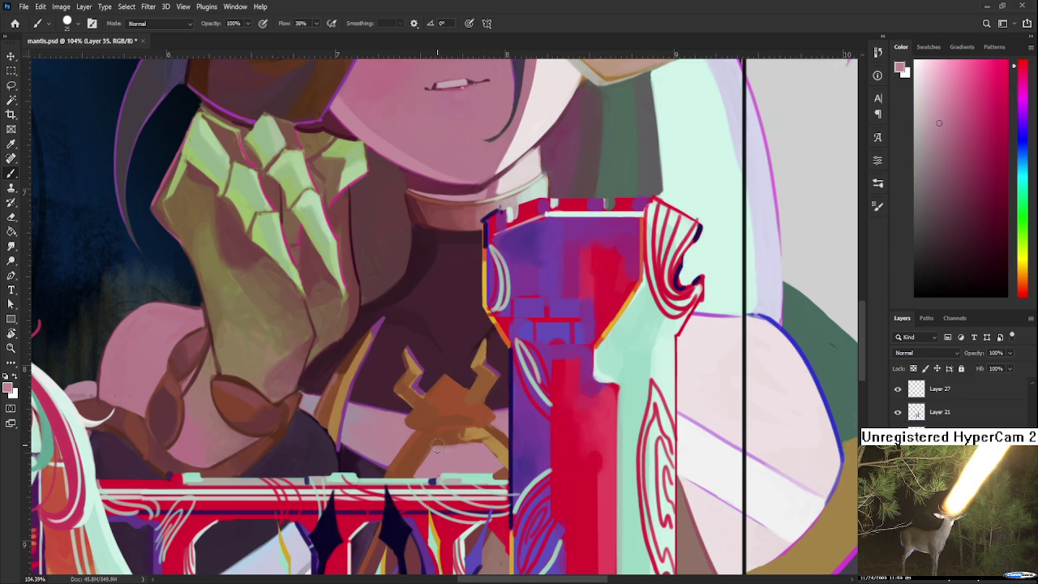
key("[")
key("[")
Sample oranges, browns and skin pinks and paint tan highlights on the emblem.
left_click(442, 438, "alt")
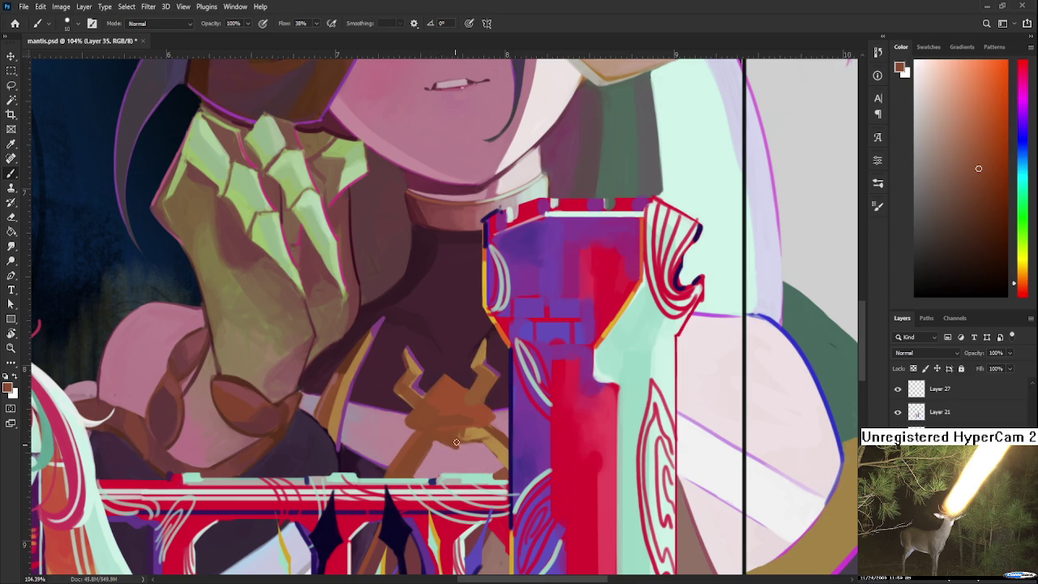
left_click(454, 443, "alt")
left_click(452, 433, "alt")
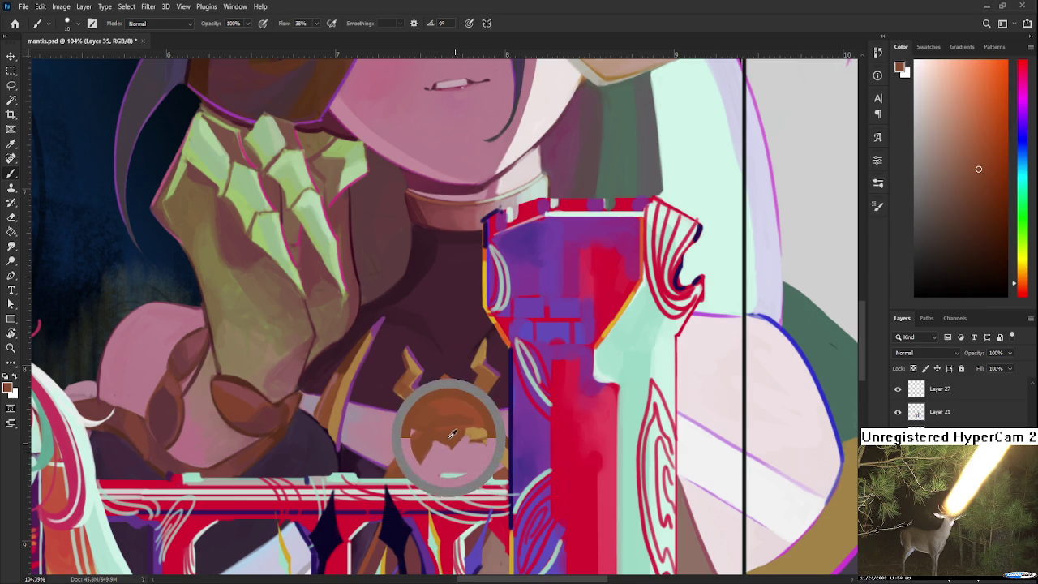
left_click(459, 442, "alt")
left_click(458, 439, "alt")
left_click(461, 438, "alt")
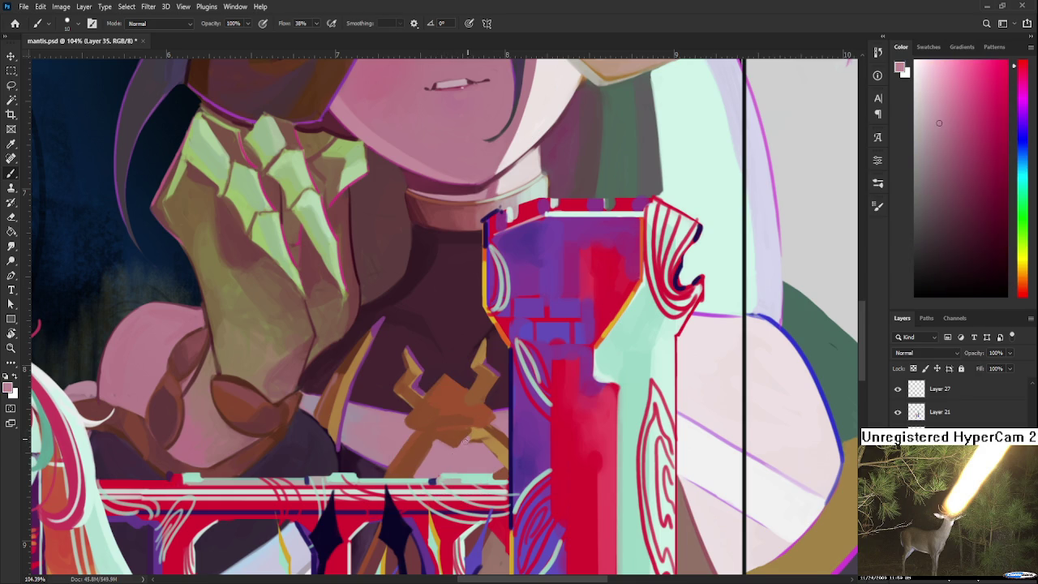
left_click(464, 446, "alt")
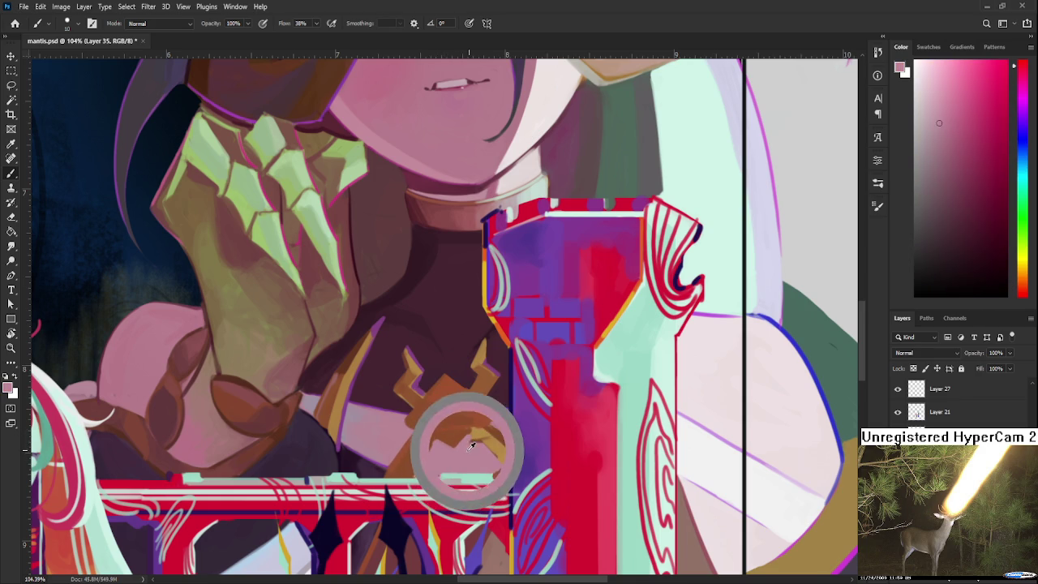
left_click(463, 430, "alt")
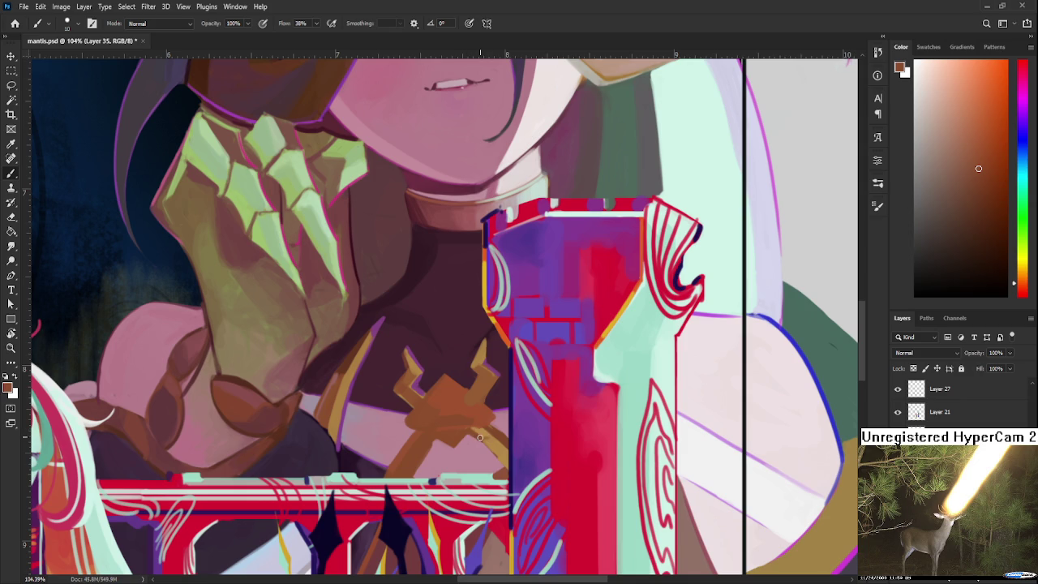
left_click(480, 438, "alt")
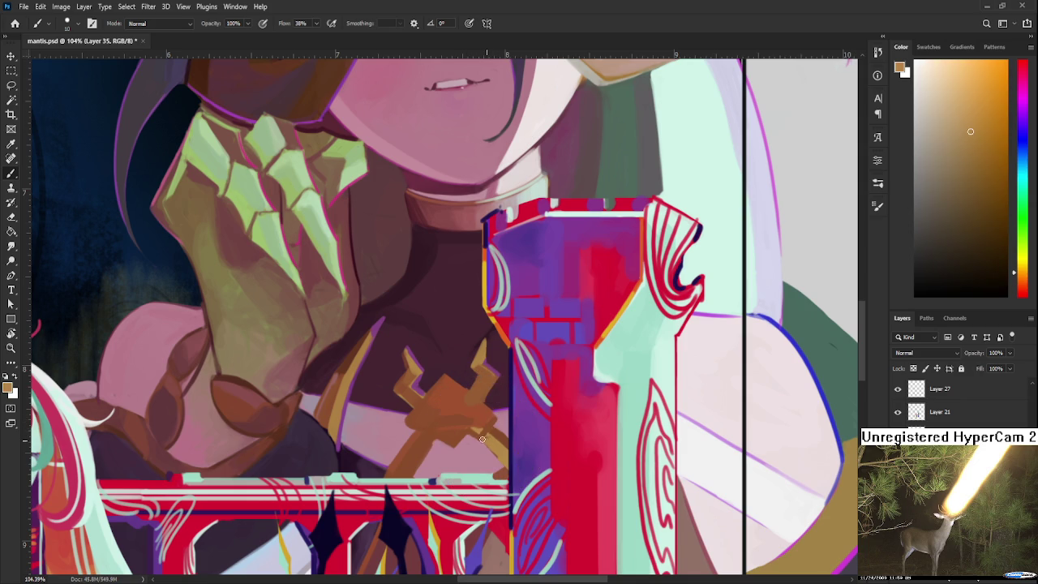
left_click(481, 438, "alt")
Paint darker brown shading and lighter tan strokes onto the emblem.
left_click(441, 394, "alt")
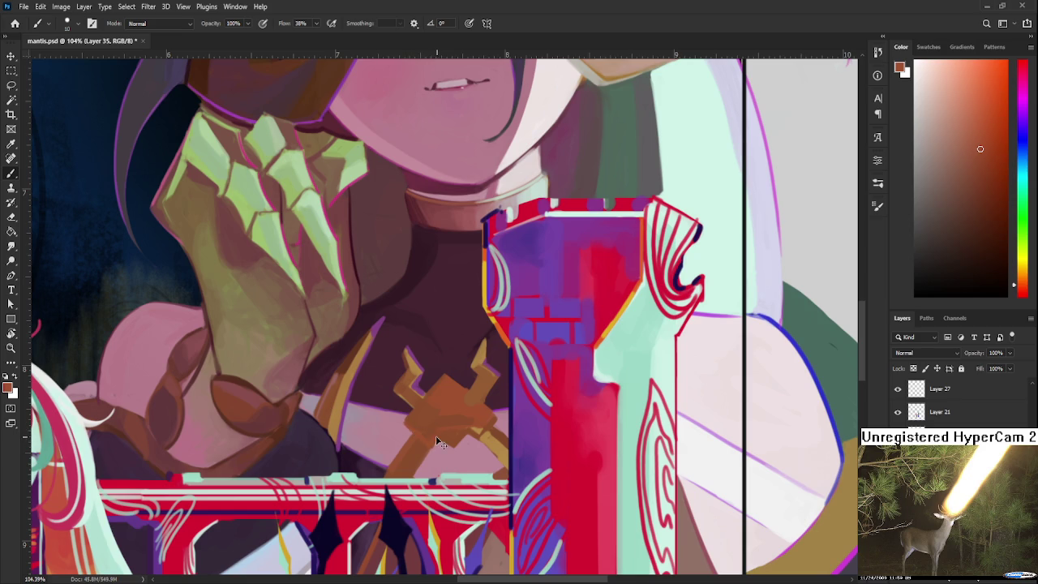
left_click(436, 424, "alt")
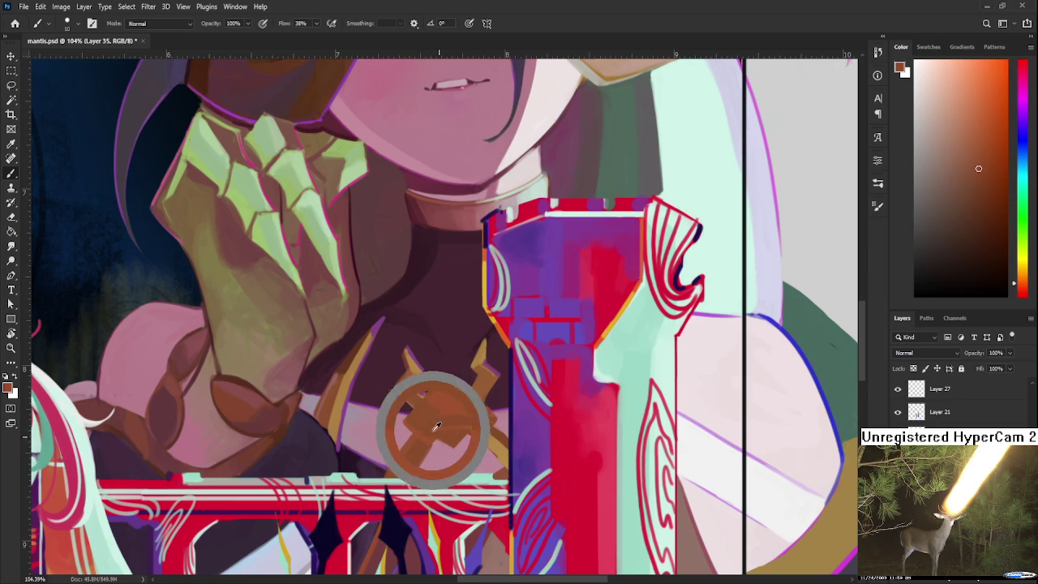
left_click(428, 421, "alt")
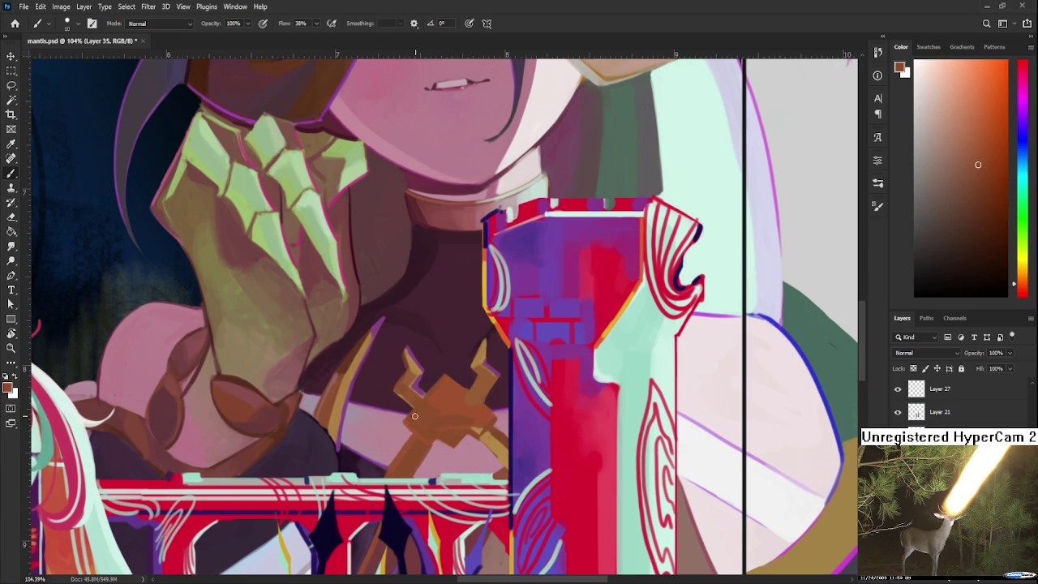
left_click_drag(502, 348, 477, 365)
left_click(456, 381, "alt")
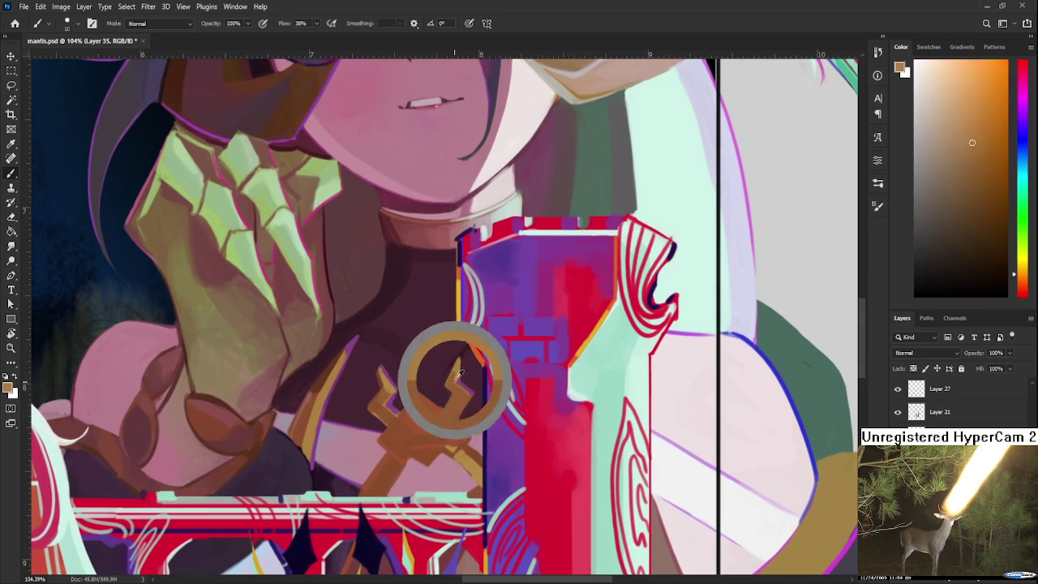
left_click(458, 375, "alt")
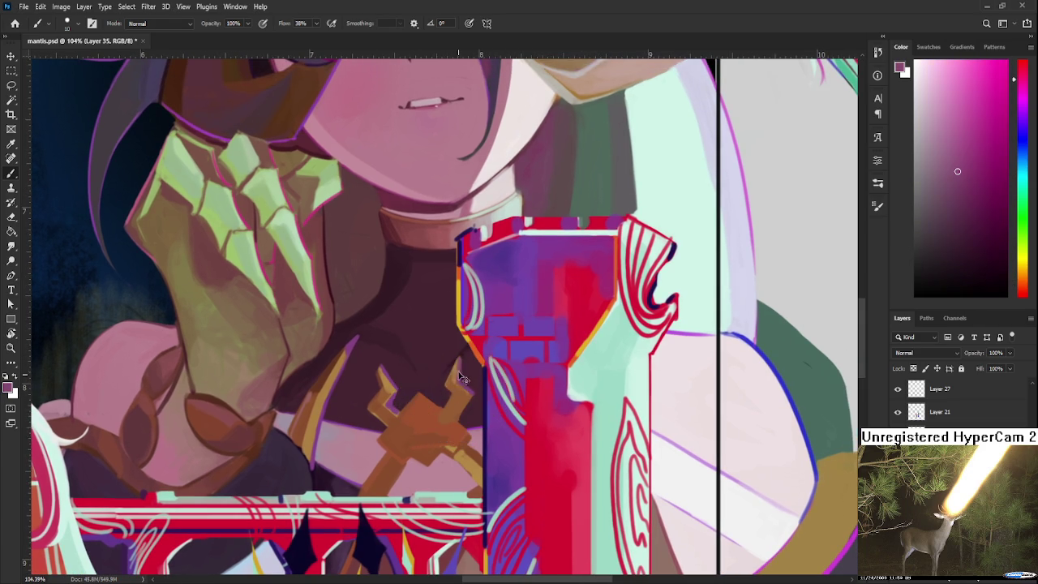
scroll(460, 364, "down", 3)
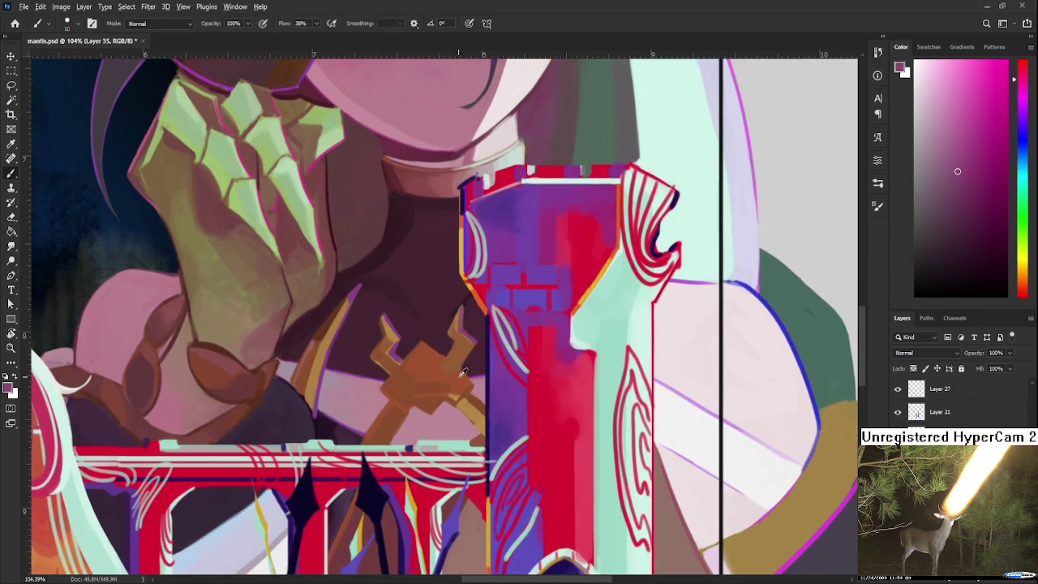
left_click(459, 369, "alt")
mouse_move(460, 369)
left_mouse_down()
mouse_move(454, 381)
mouse_move(420, 384)
left_mouse_up()
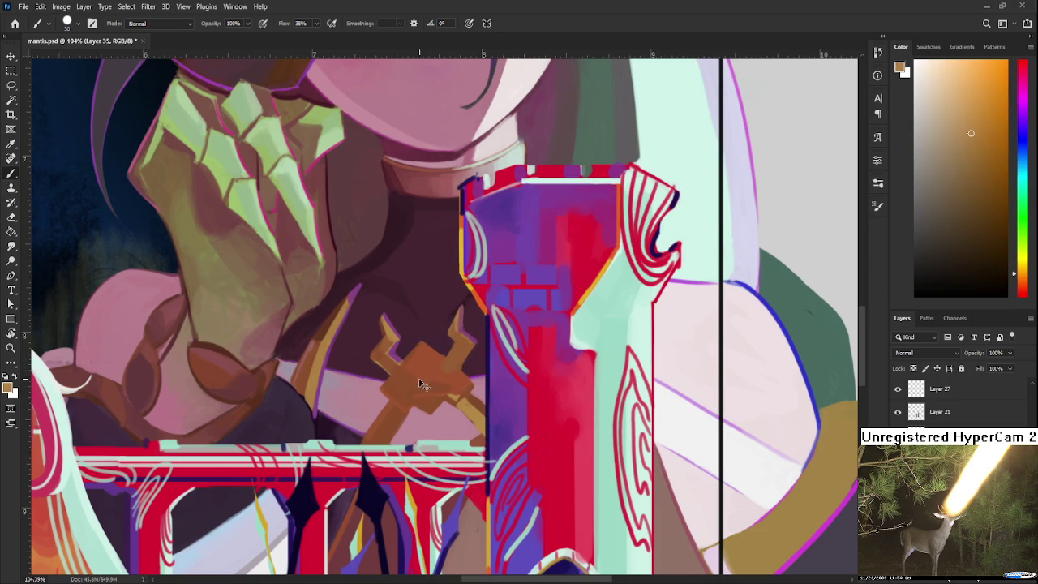
Add fine reddish-brown shadow strokes to the emblem with a smaller brush.
left_click(416, 359, "alt")
left_click(424, 362, "alt")
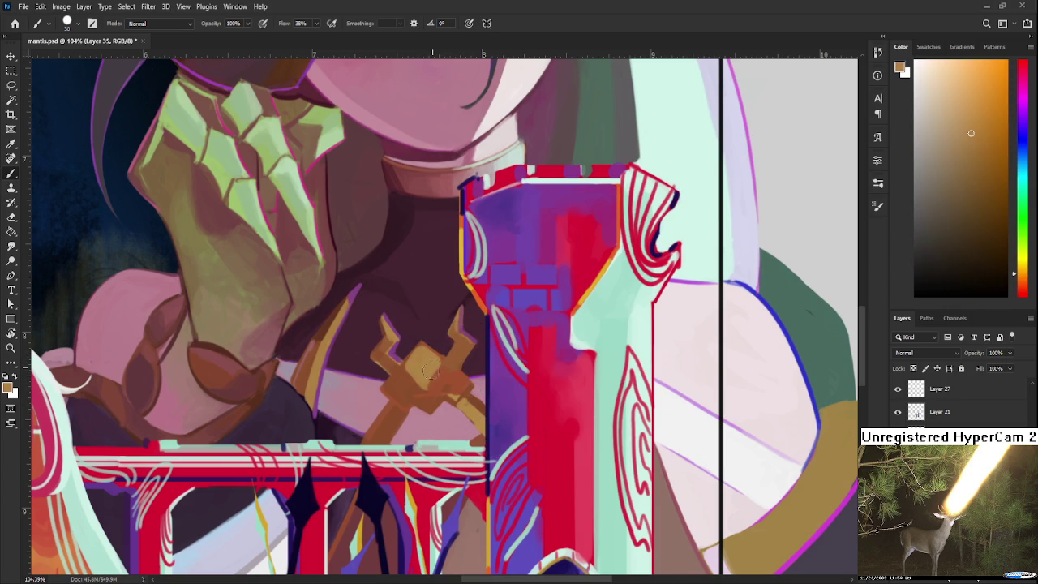
left_click(435, 378, "alt")
left_click(438, 371, "alt")
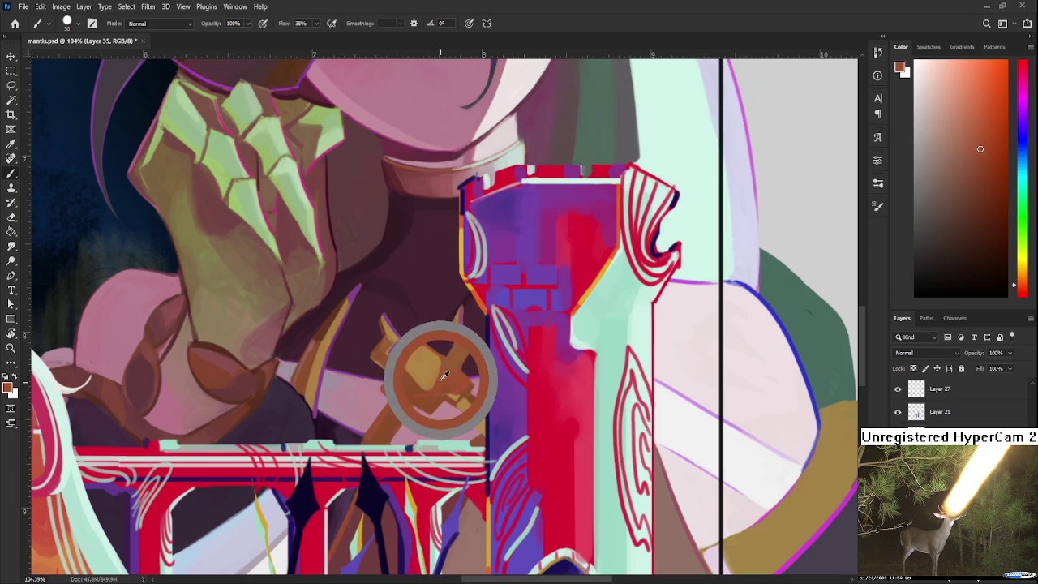
key("bracketleft")
key("bracketleft")
key("bracketleft")
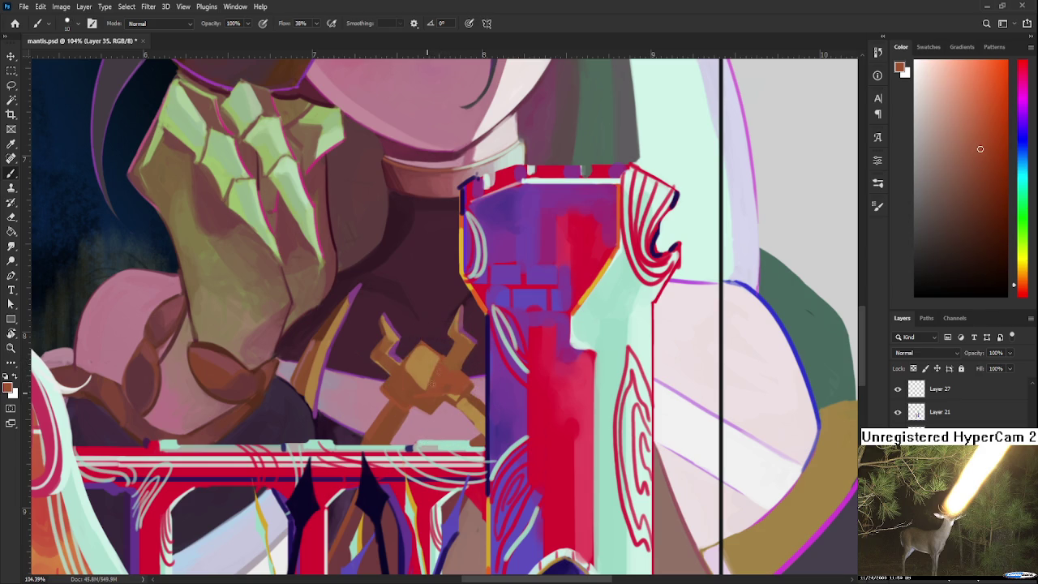
left_click(413, 381, "alt")
left_click(423, 385, "alt")
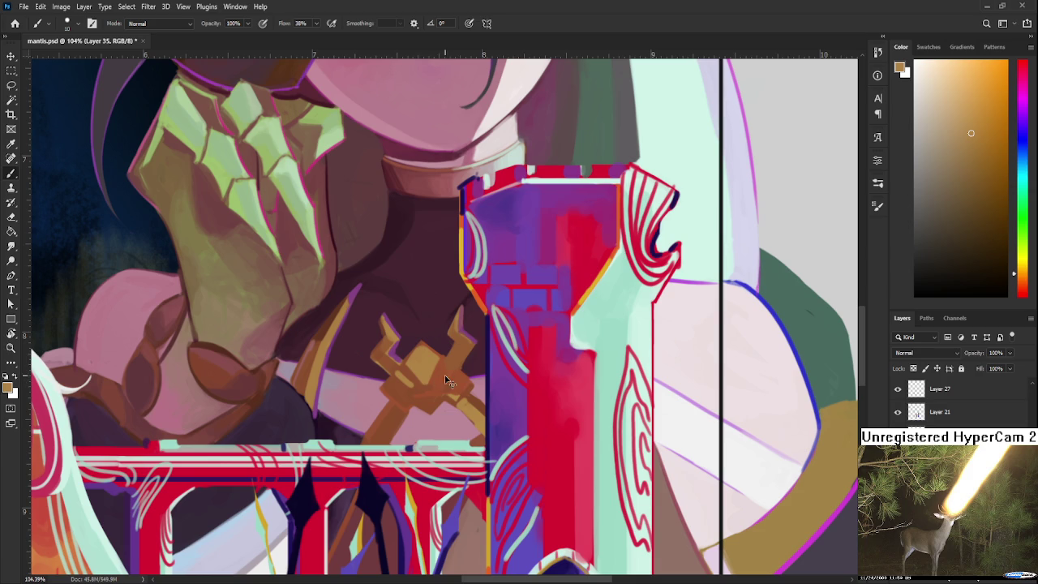
left_click(440, 385, "alt")
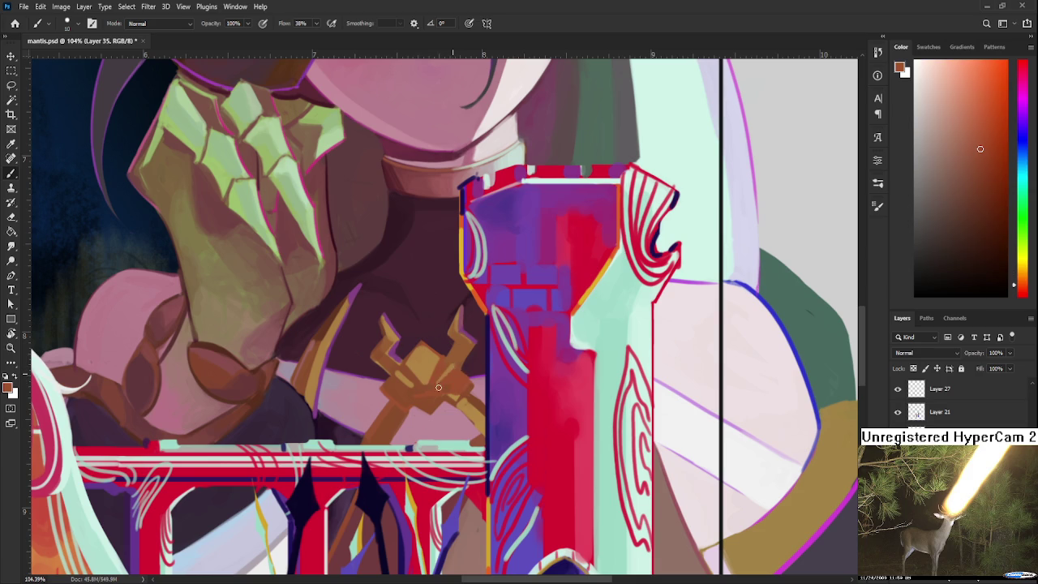
left_click(454, 368, "alt")
left_click(405, 374, "alt")
Zoom in and lasso-select the gold chest emblem.
scroll(439, 389, "down", 3)
scroll(442, 282, "down", 3)
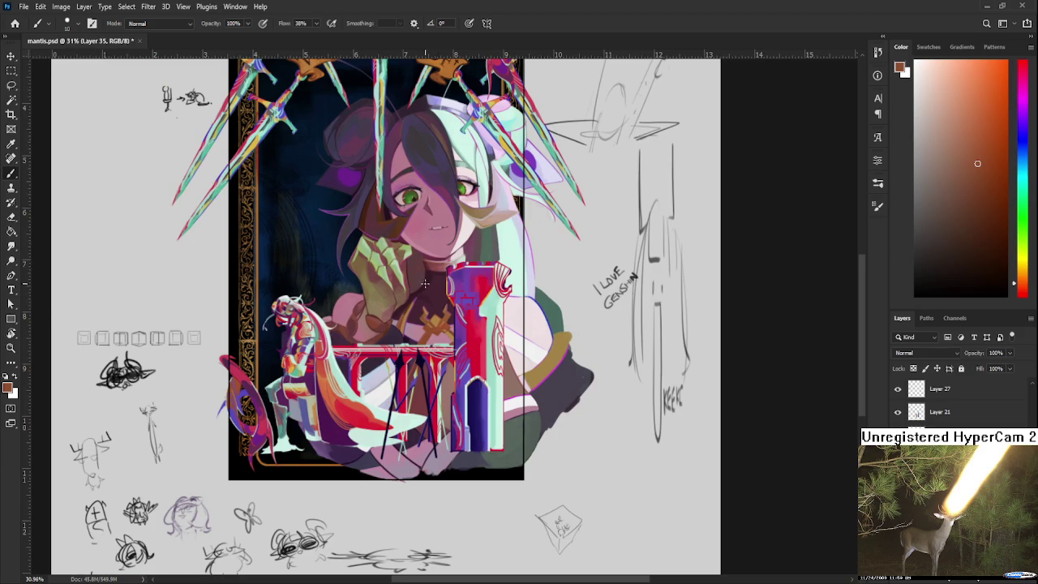
scroll(424, 283, "up", 2)
scroll(426, 288, "up", 1)
scroll(427, 291, "up", 1)
scroll(439, 313, "up", 1)
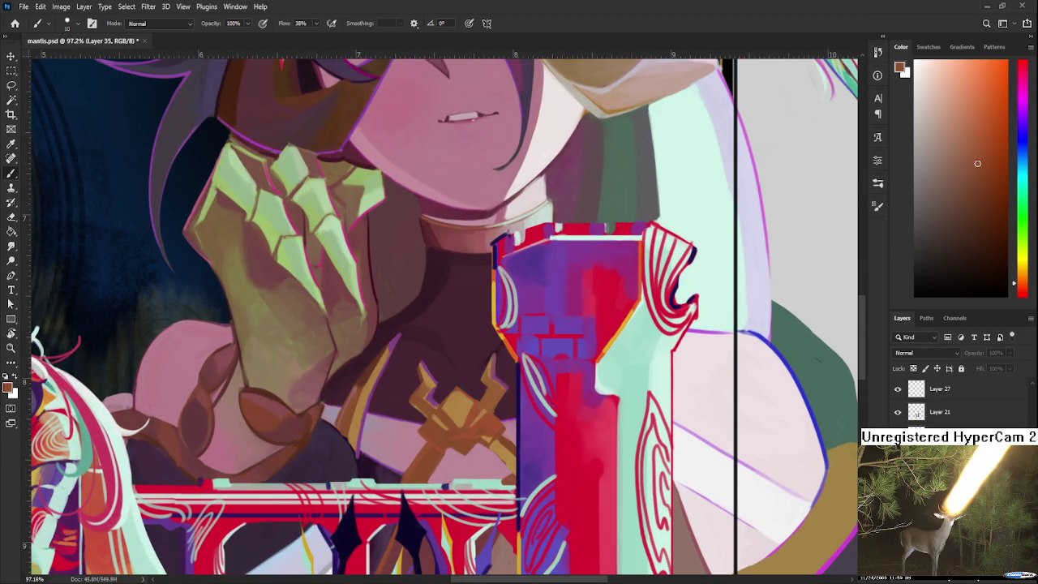
scroll(387, 381, "up", 1)
key("l")
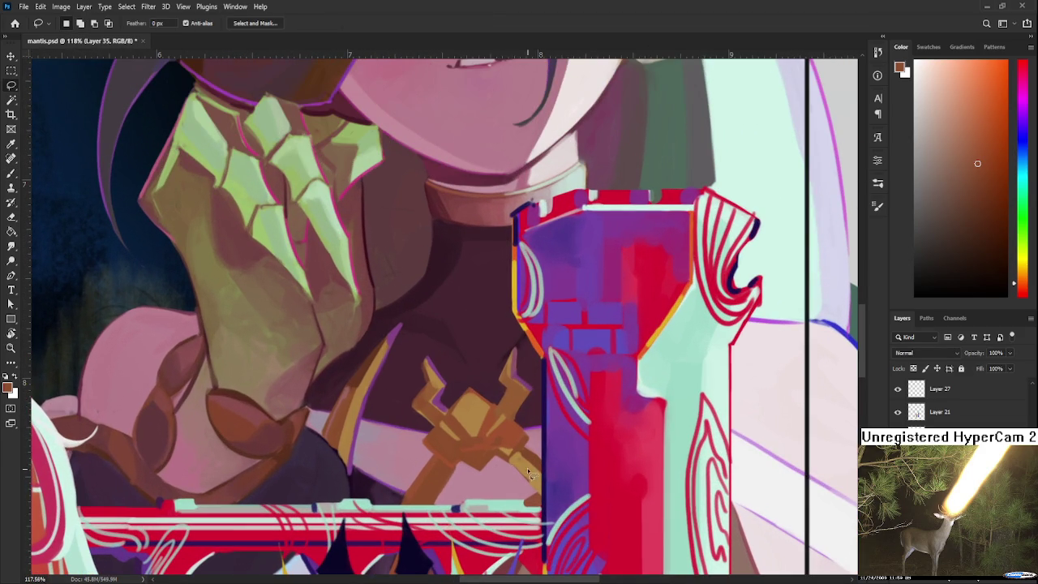
mouse_move(433, 473)
left_mouse_down()
mouse_move(473, 301)
mouse_move(466, 488)
left_mouse_up()
Squash the emblem down from the top, nudge a lower corner, apply and deselect.
key("ctrl+t")
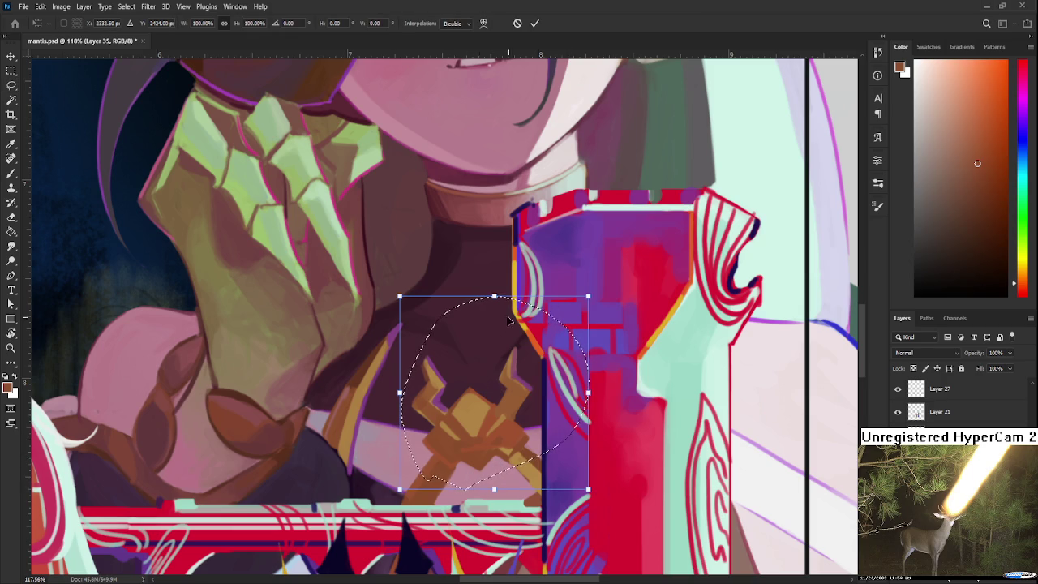
left_click_drag(492, 301, 506, 308)
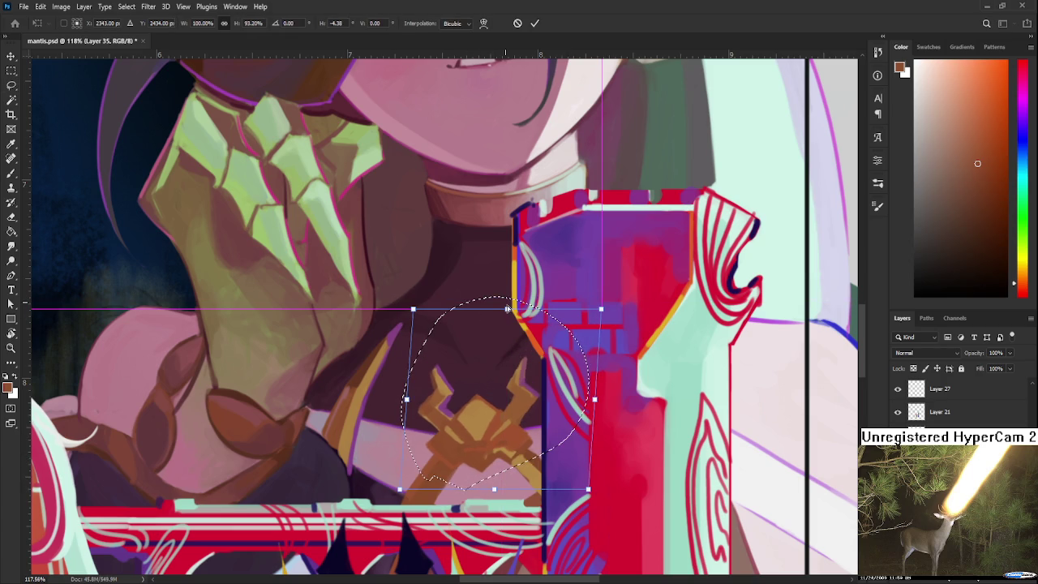
left_click_drag(587, 489, 589, 495)
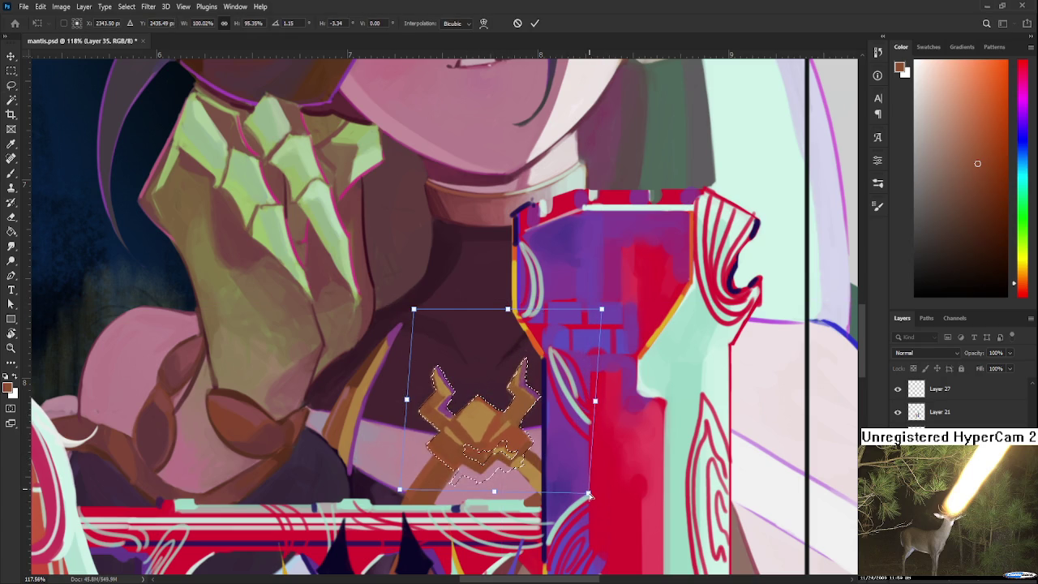
key("Return")
key("ctrl+d")
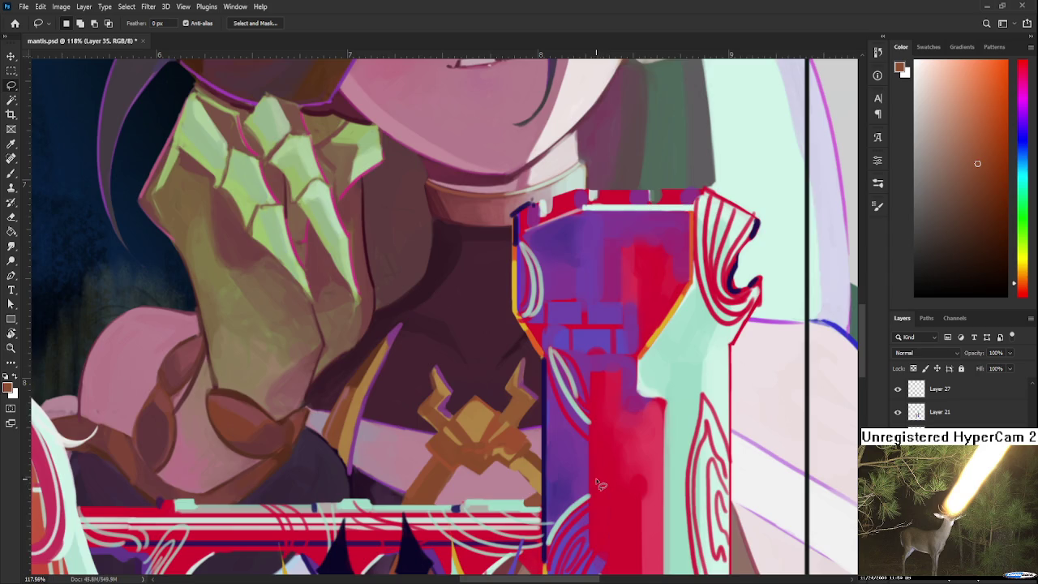
Erase the top of the emblem's left prong.
scroll(598, 484, "down", 2)
scroll(563, 425, "down", 3)
scroll(567, 417, "up", 1)
scroll(580, 412, "up", 3)
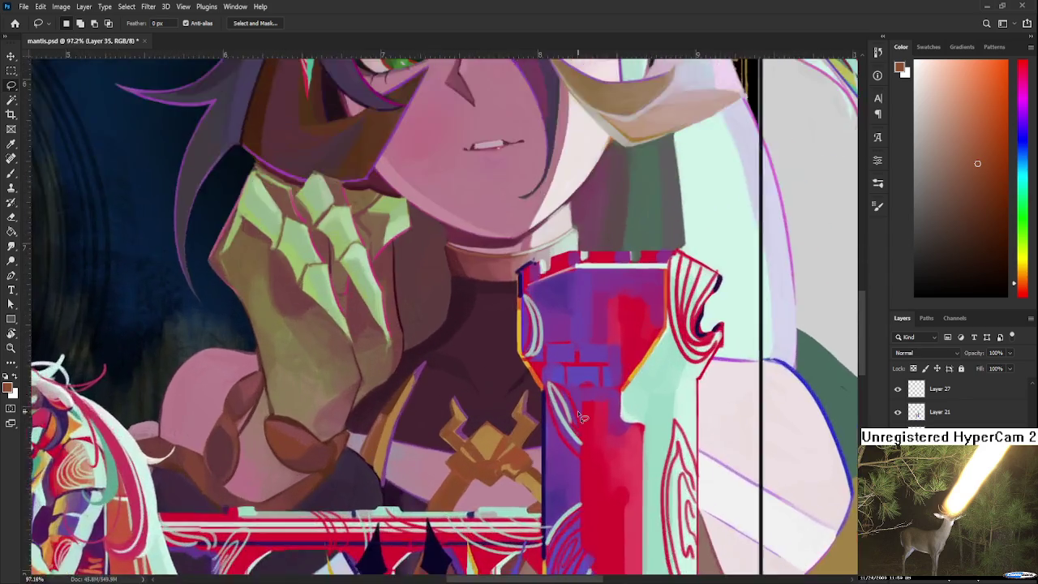
scroll(580, 412, "up", 3)
key("e")
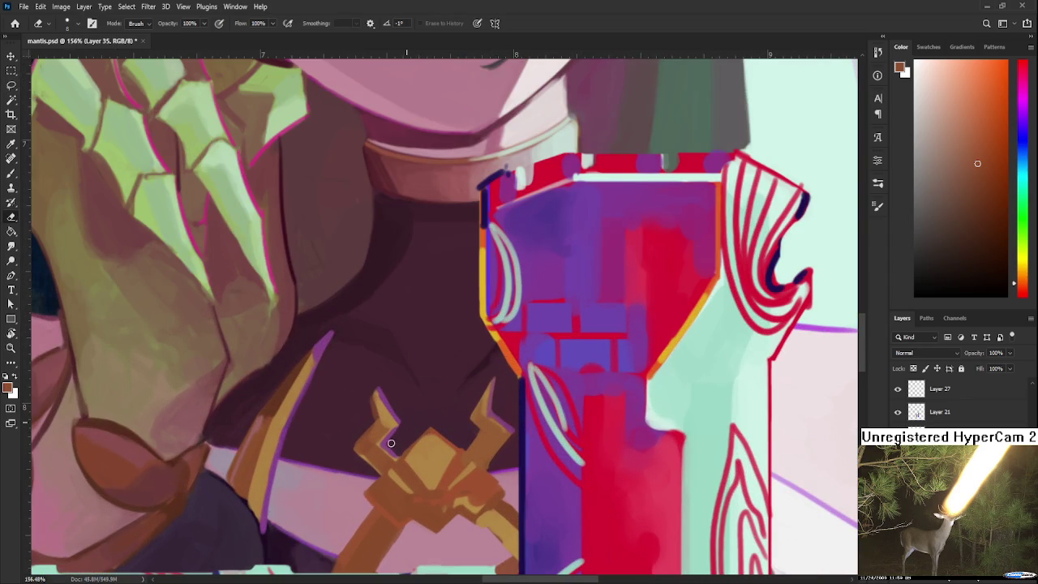
left_click_drag(382, 389, 456, 412)
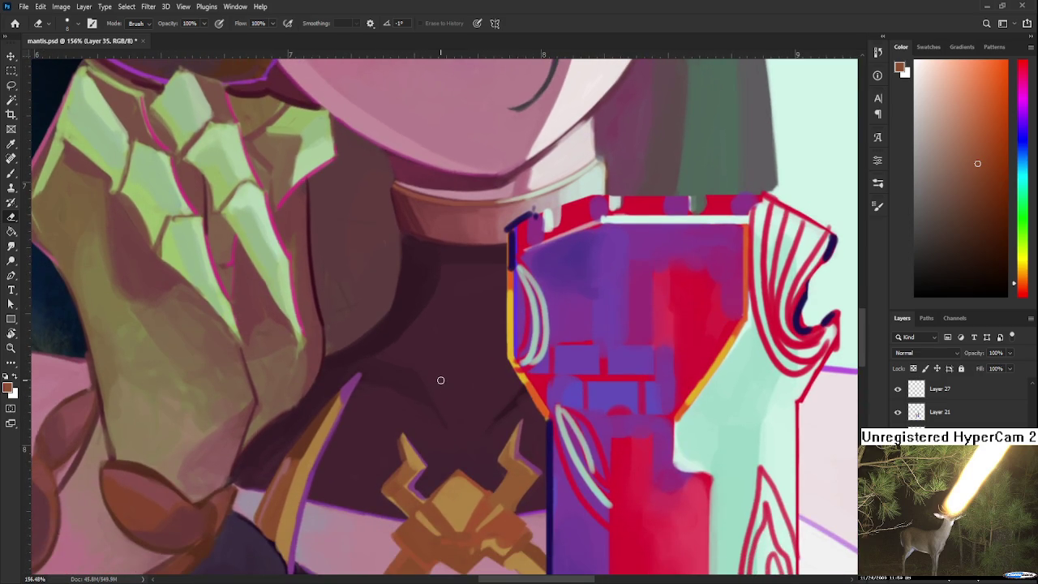
scroll(423, 352, "down", 2)
scroll(423, 352, "down", 2)
scroll(423, 352, "down", 1)
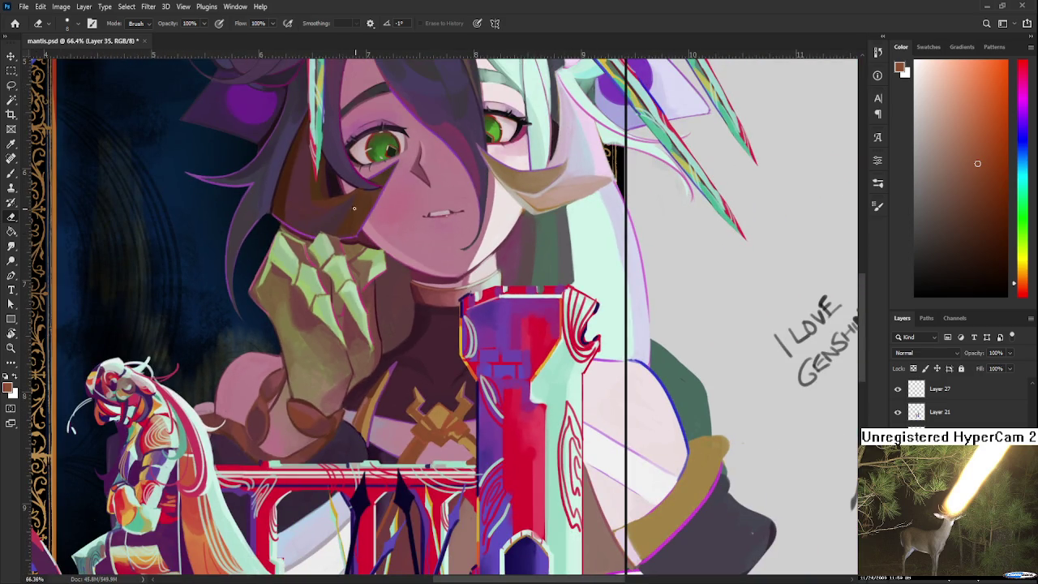
Zoom to 142% on the emblem, shrink the brush and sample its brown shading.
key("b")
left_click(289, 194, "alt")
scroll(456, 399, "up", 1)
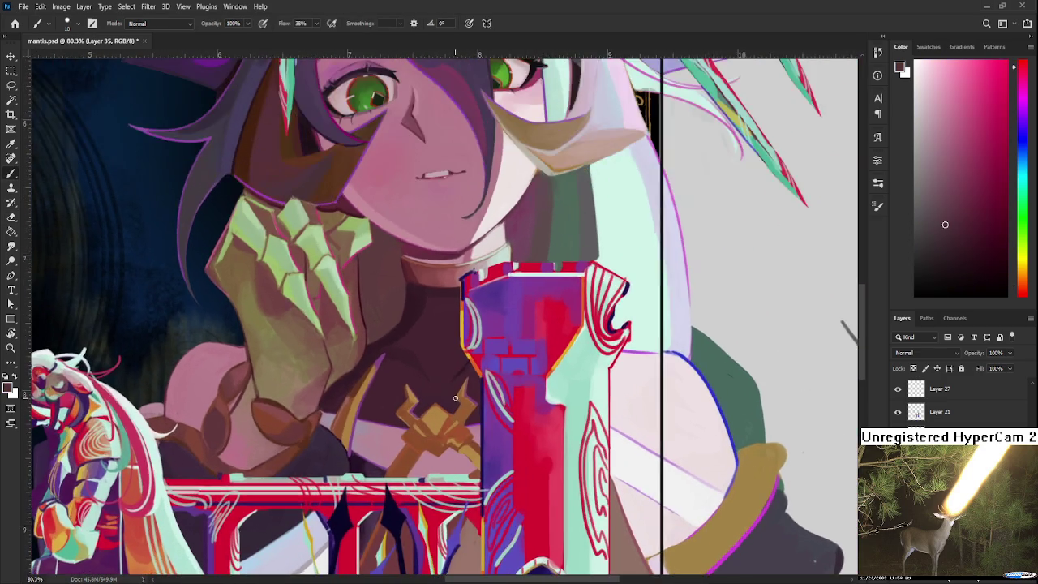
scroll(456, 398, "up", 2)
scroll(455, 399, "up", 1)
key("bracketright")
key("bracketright")
key("bracketright")
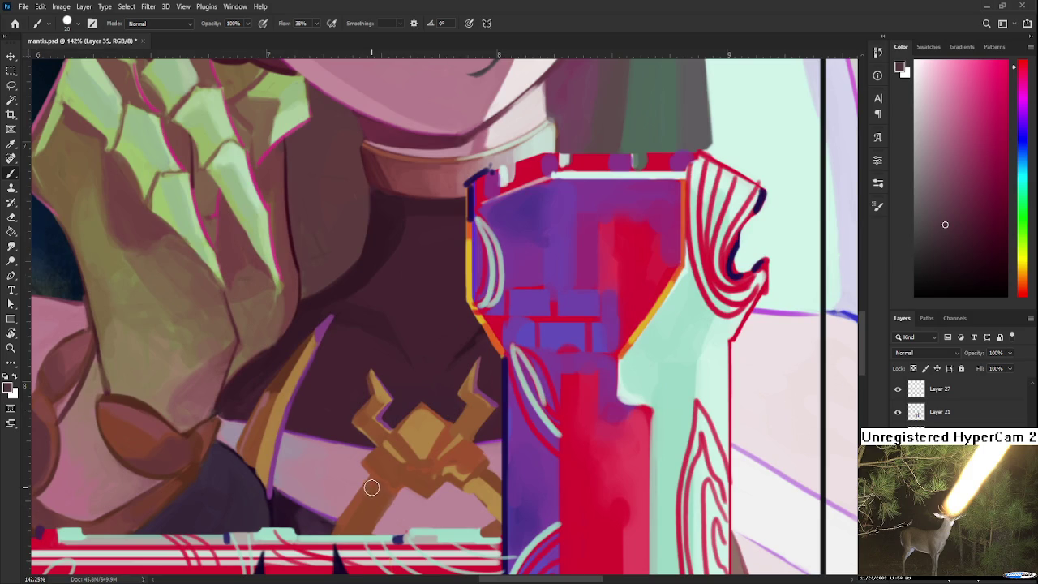
mouse_move(373, 488)
left_mouse_down()
mouse_move(386, 443)
mouse_move(362, 454)
left_mouse_up()
key("bracketleft")
key("bracketleft")
key("bracketleft")
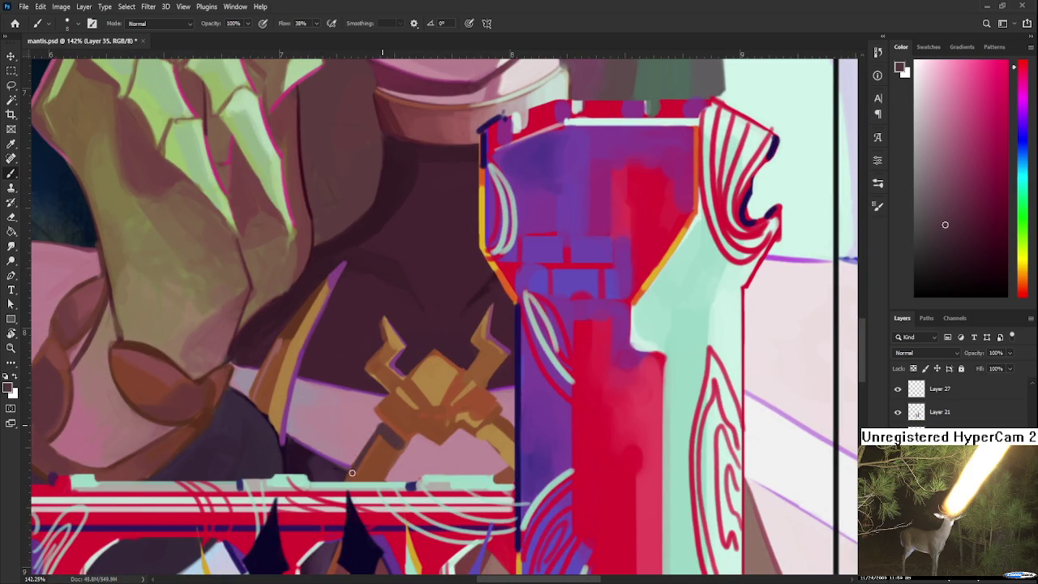
key("e")
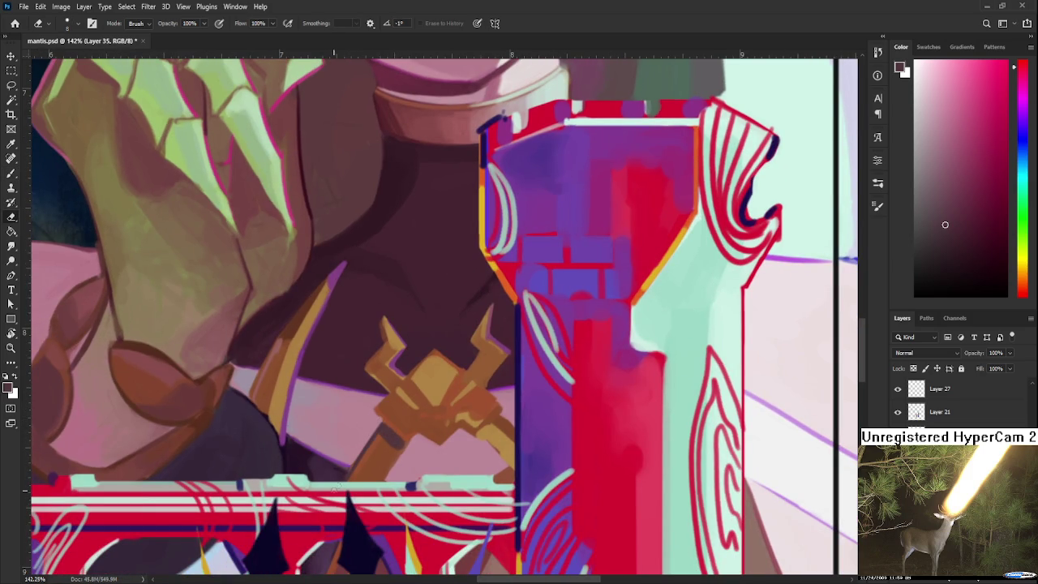
key("b")
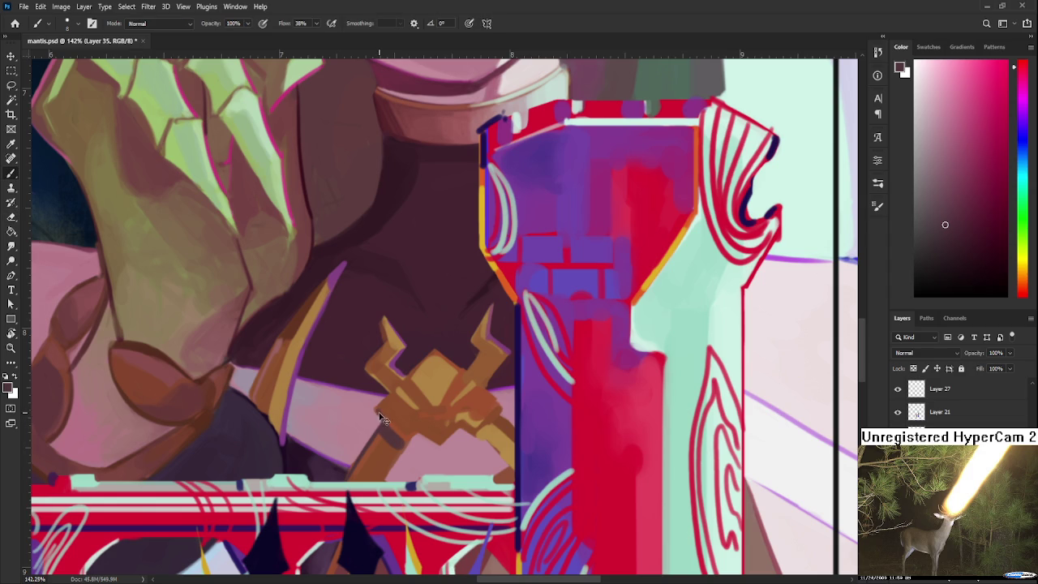
mouse_move(401, 390)
left_mouse_down()
mouse_move(369, 456)
mouse_move(395, 479)
mouse_move(400, 458)
mouse_move(439, 468)
mouse_move(448, 431)
left_mouse_up()
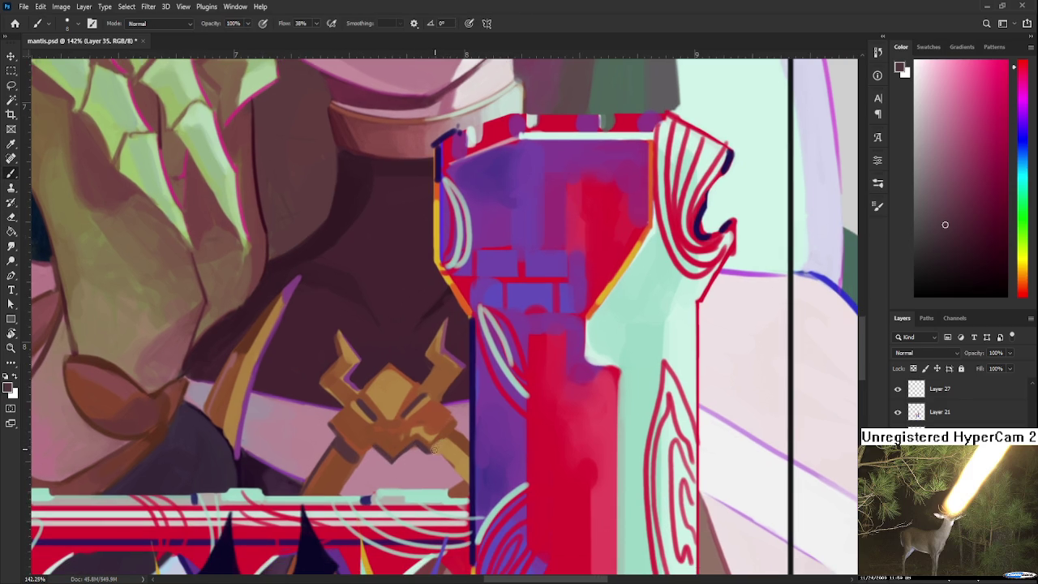
left_click(459, 436, "alt")
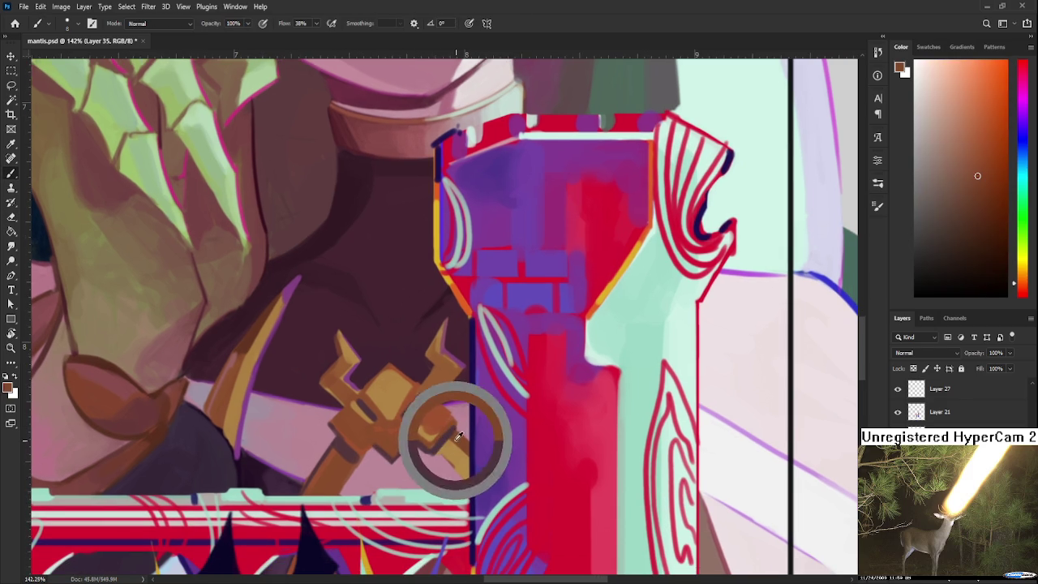
Repaint the emblem's crest in sampled golden and reddish browns, erasing stray strokes.
left_click(454, 442, "alt")
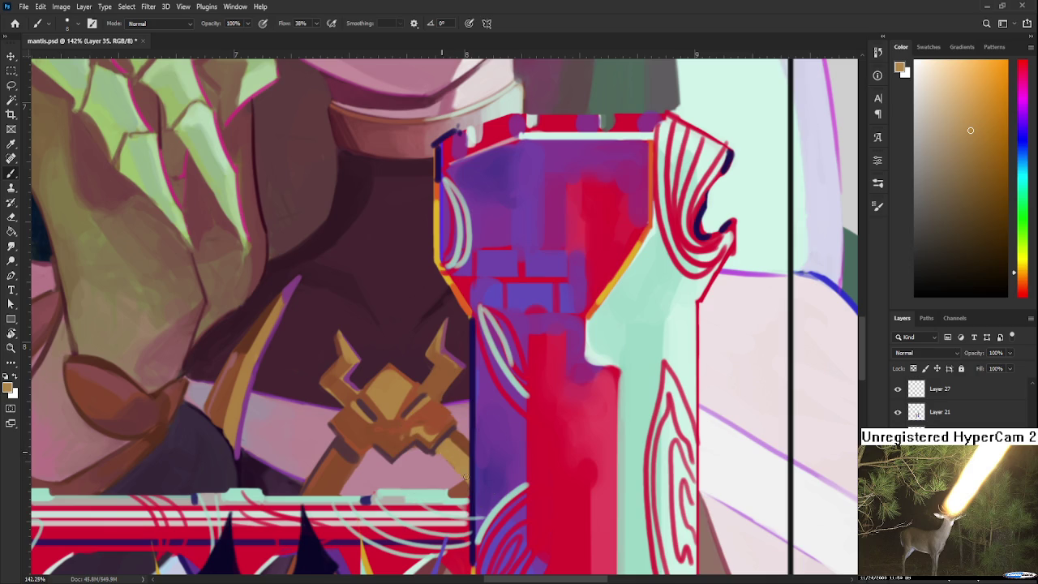
key("e")
key("b")
left_click(463, 444, "alt")
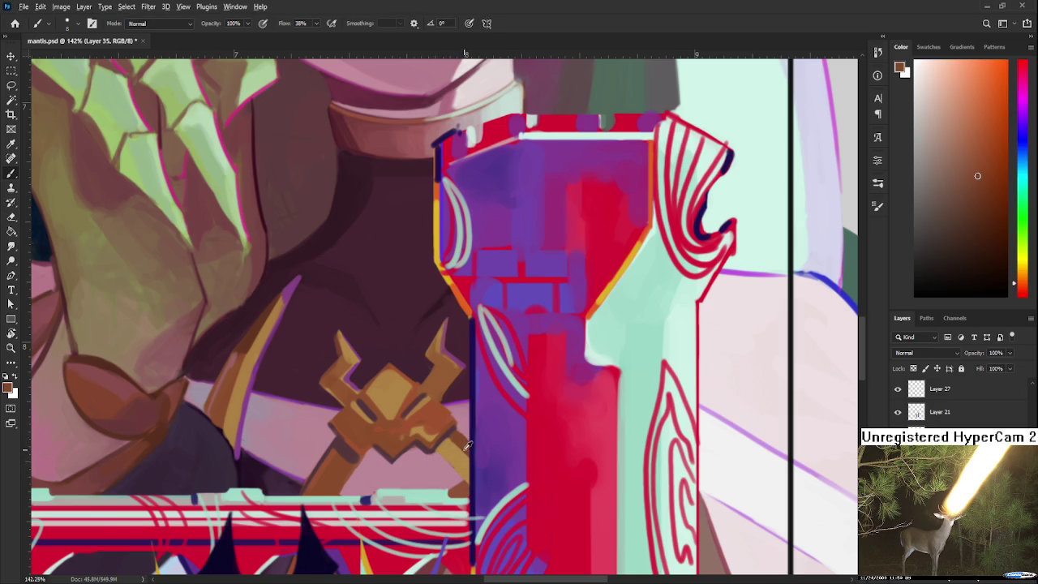
key("e")
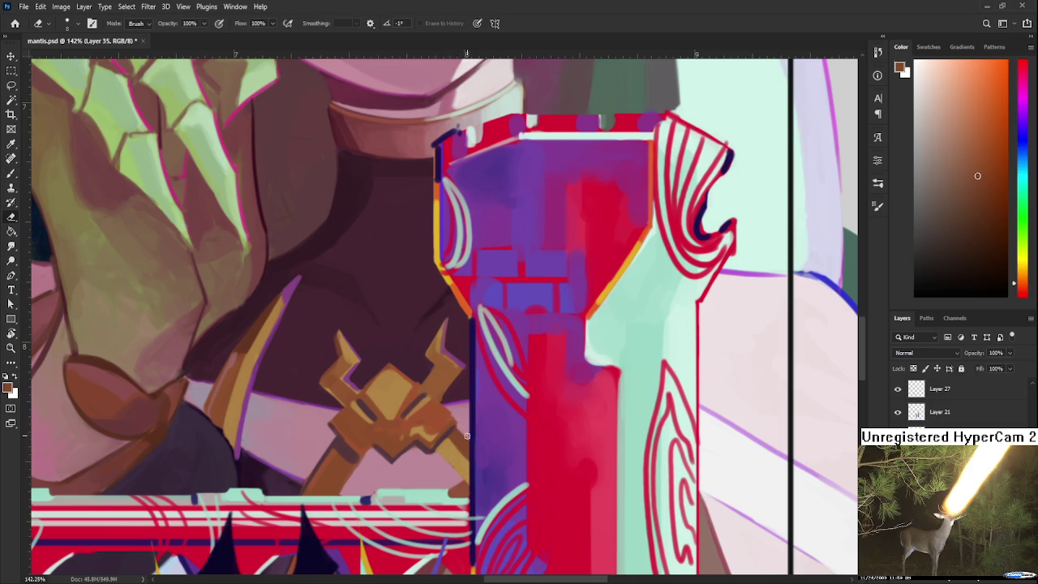
left_click_drag(467, 436, 454, 470)
key("b")
left_click(426, 445, "alt")
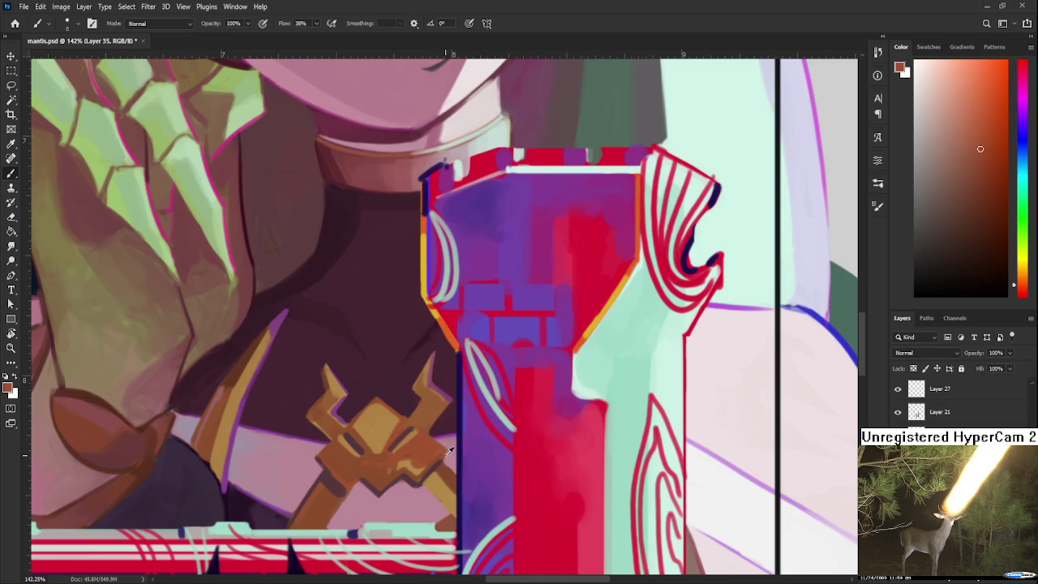
left_click(425, 454, "alt")
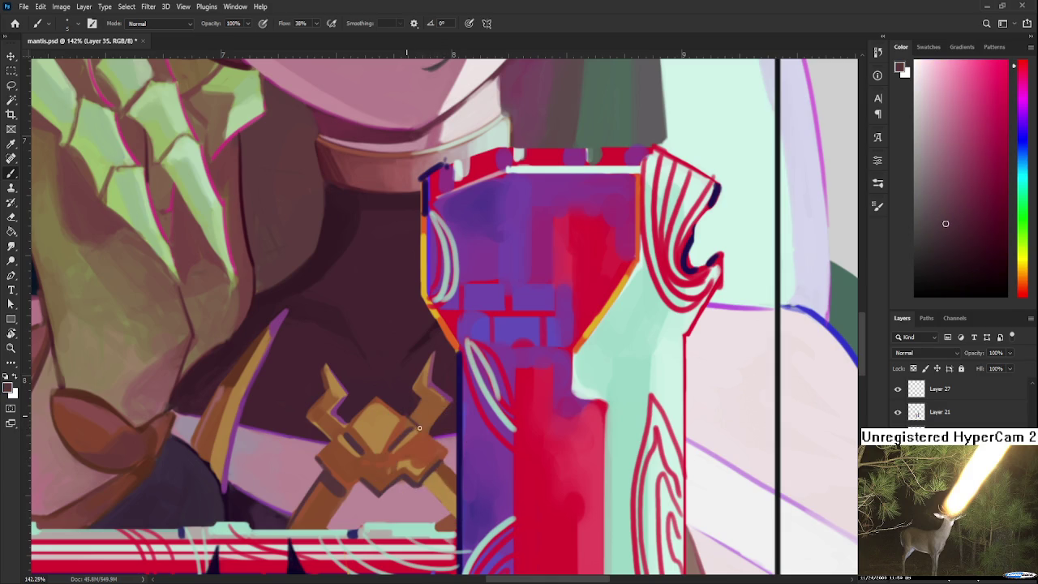
Sharpen the emblem's upper prongs into taller horn-like points using brownish orange and tan.
left_click_drag(416, 420, 440, 462)
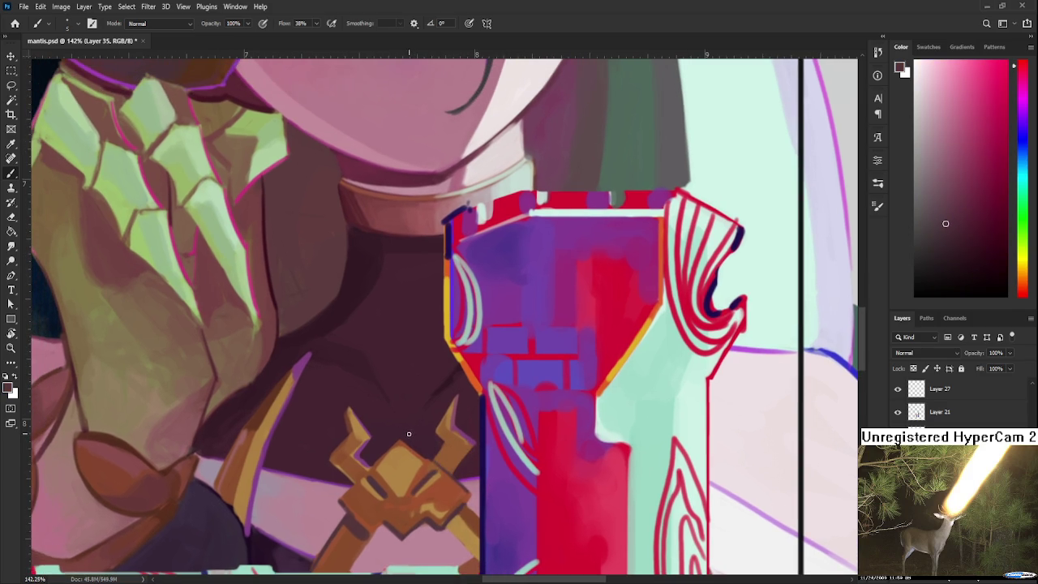
left_click(430, 458, "alt")
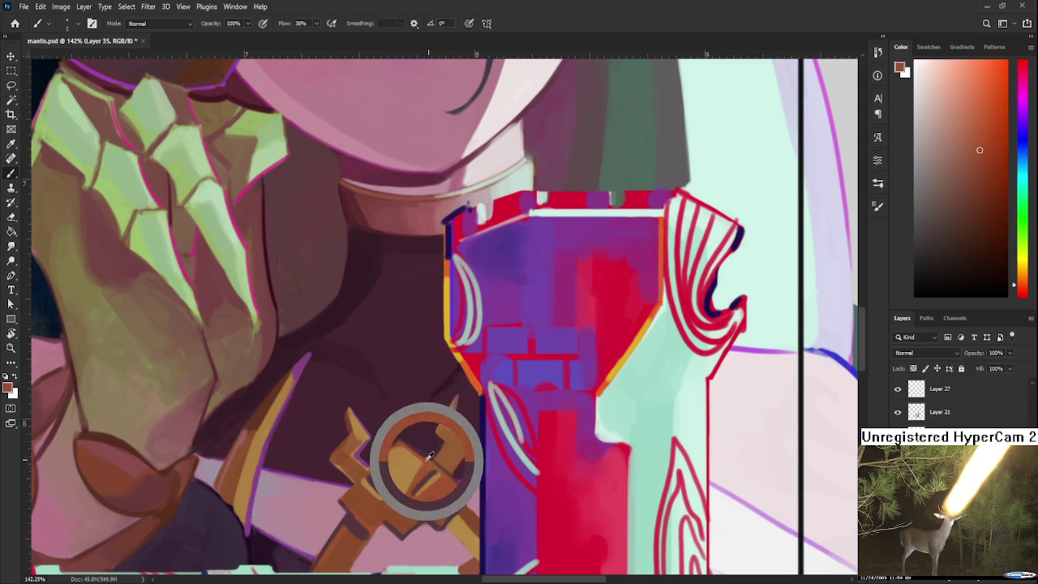
key("e")
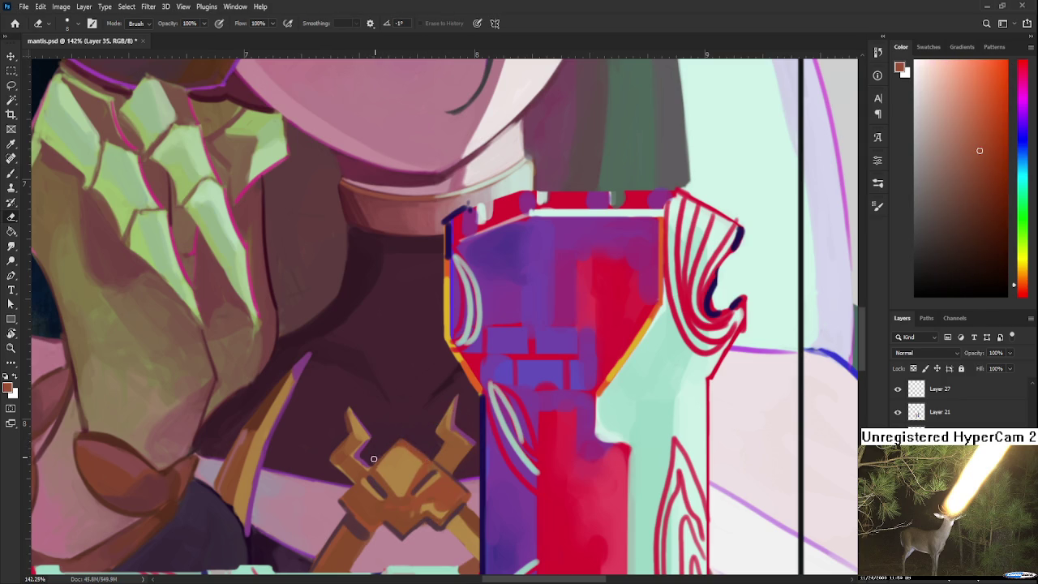
scroll(369, 387, "down", 1)
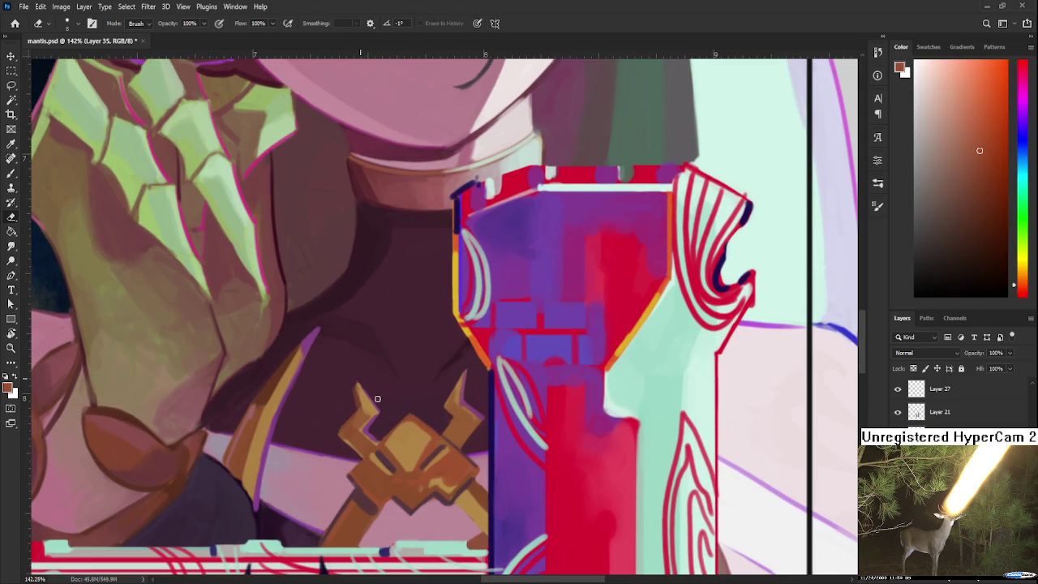
key("b")
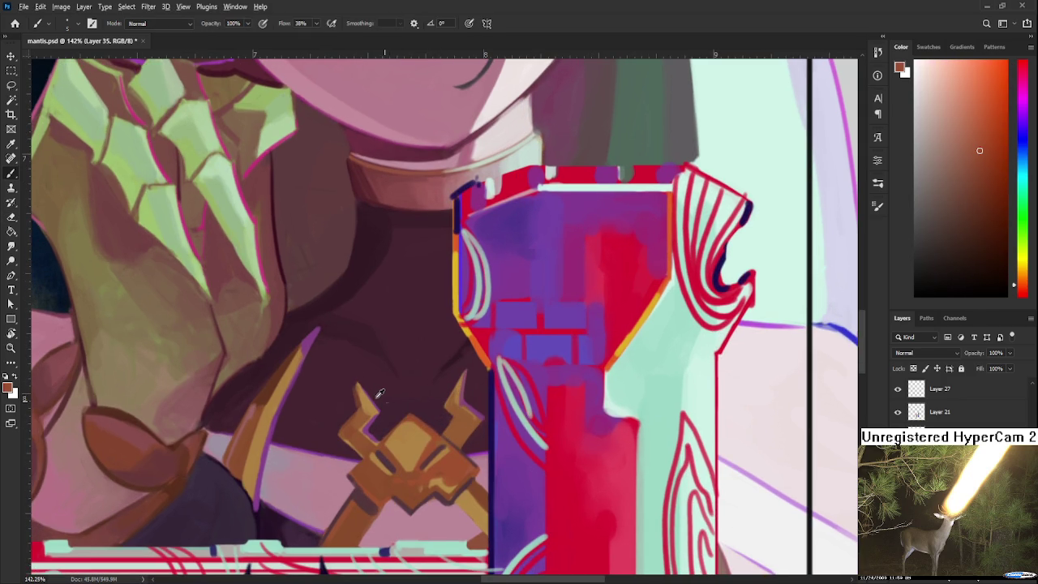
left_click(369, 391, "alt")
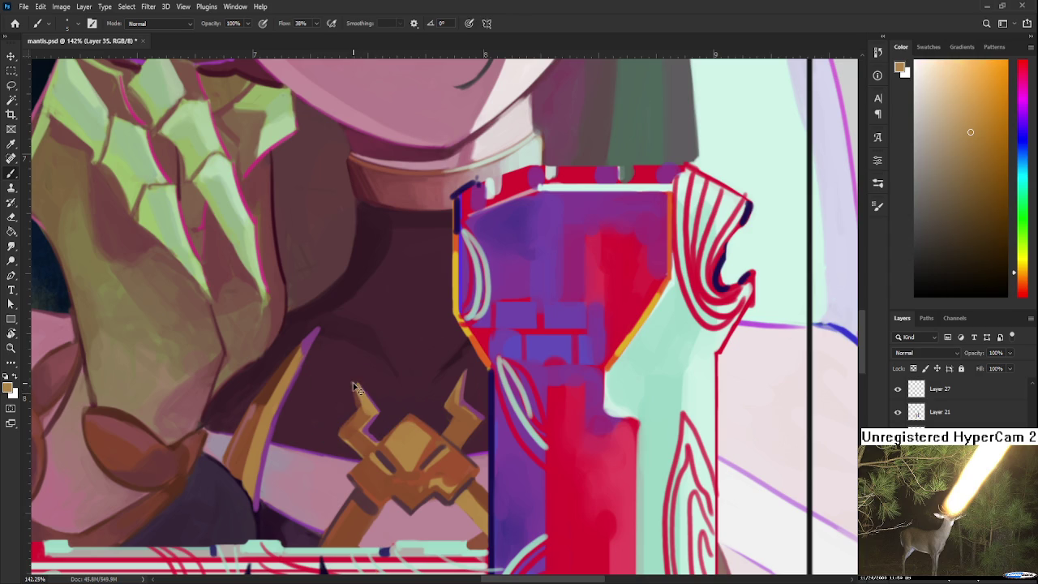
key("e")
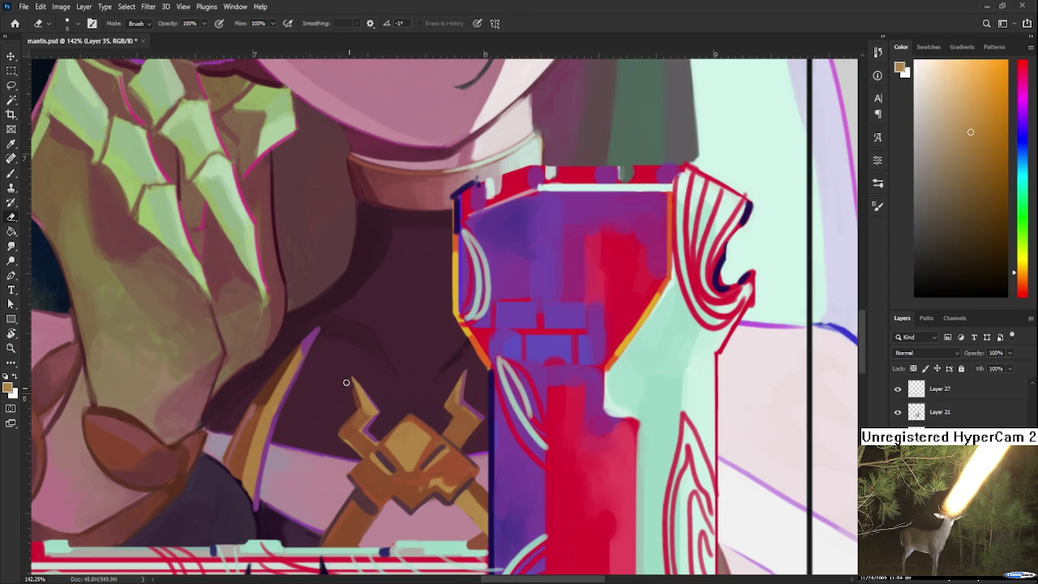
scroll(390, 331, "down", 2)
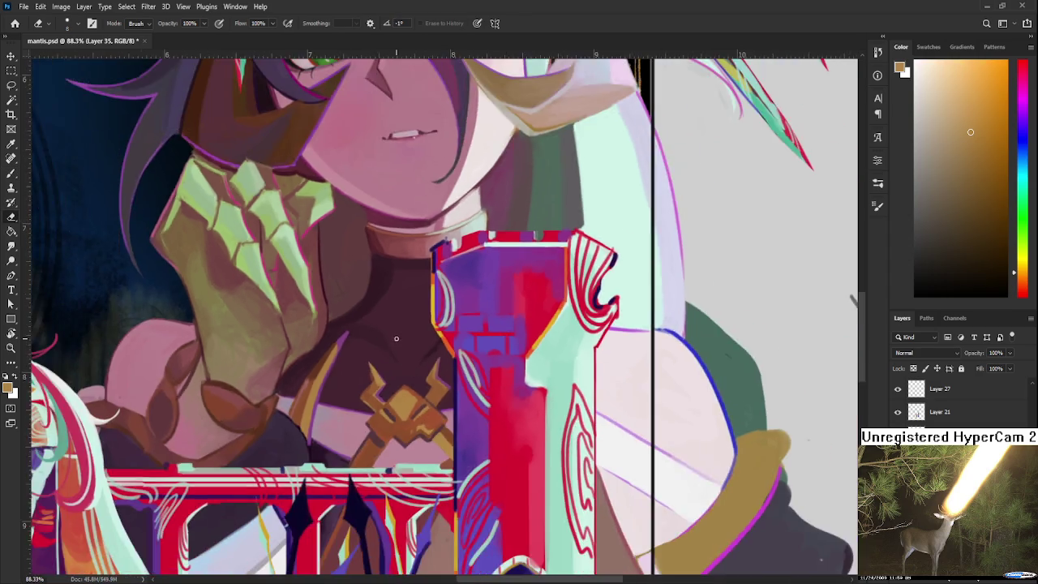
Paint dark brown shadow strokes along the chest emblem's lower edge.
scroll(399, 339, "down", 2)
scroll(405, 338, "down", 2)
scroll(411, 343, "up", 2)
scroll(411, 342, "up", 2)
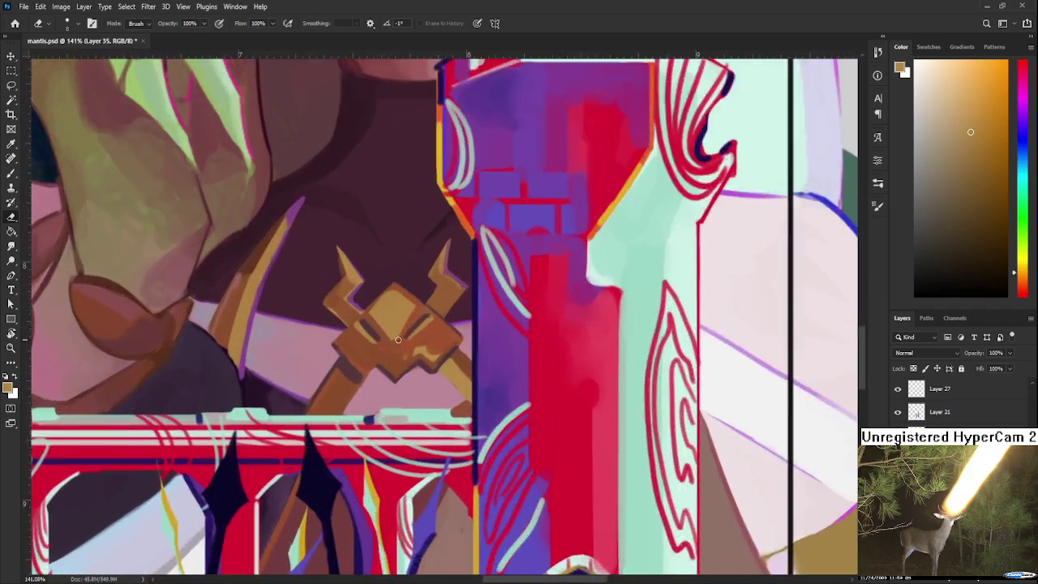
scroll(410, 339, "up", 2)
scroll(431, 418, "up", 1)
key("b")
left_click(423, 406, "alt")
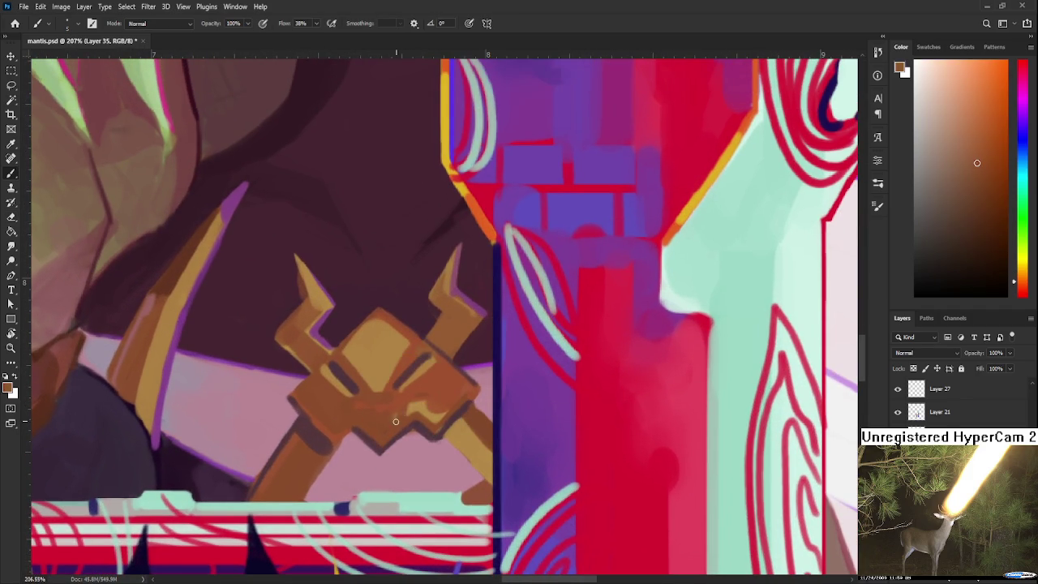
left_click_drag(414, 412, 439, 423)
left_click(428, 426, "alt")
left_click(438, 410, "alt")
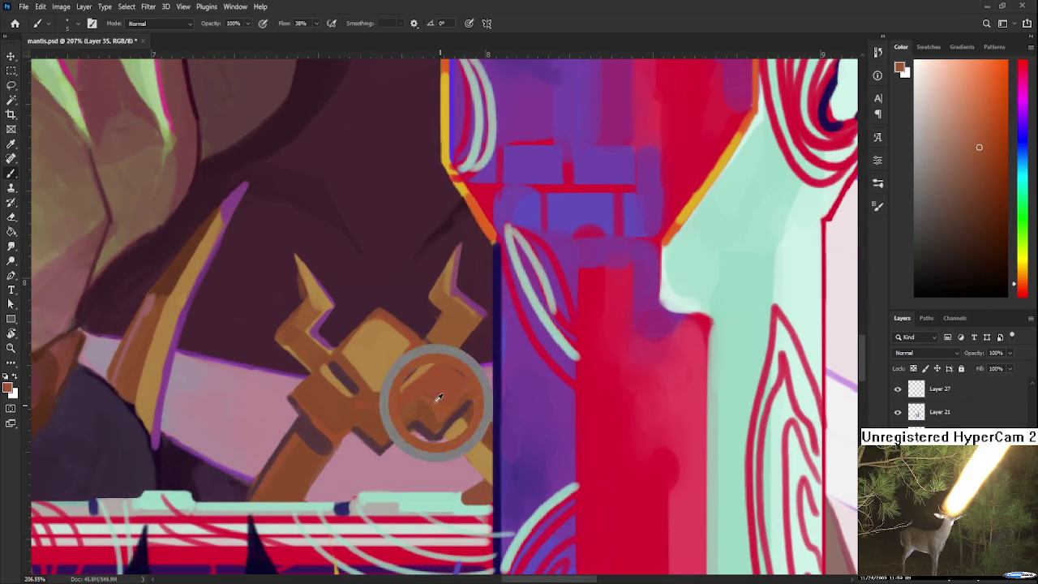
left_click(427, 413, "alt")
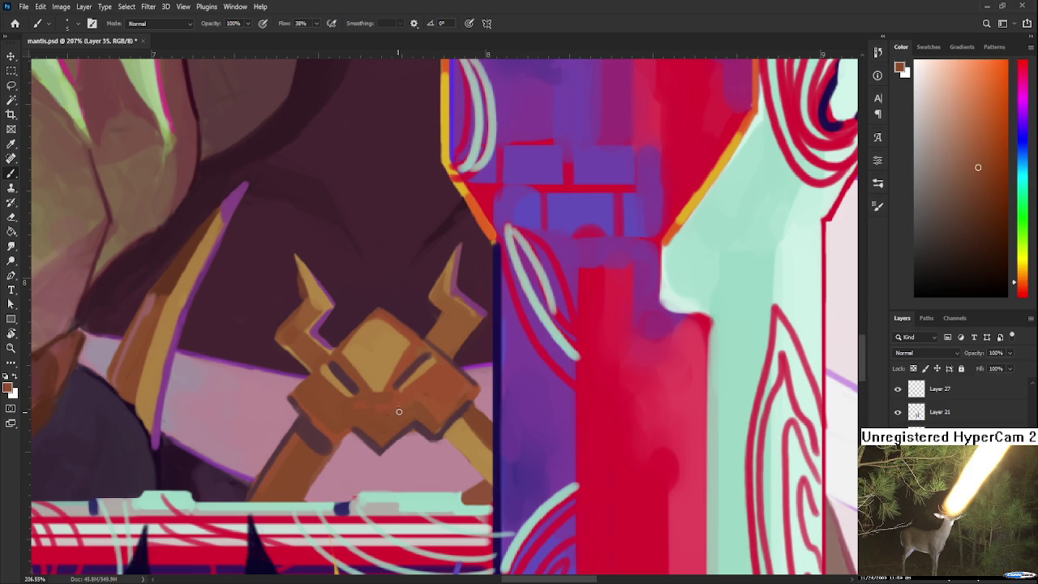
Add lighter orange highlights to the emblem's crest and left prong, with darker brown accents.
left_click(422, 370, "alt")
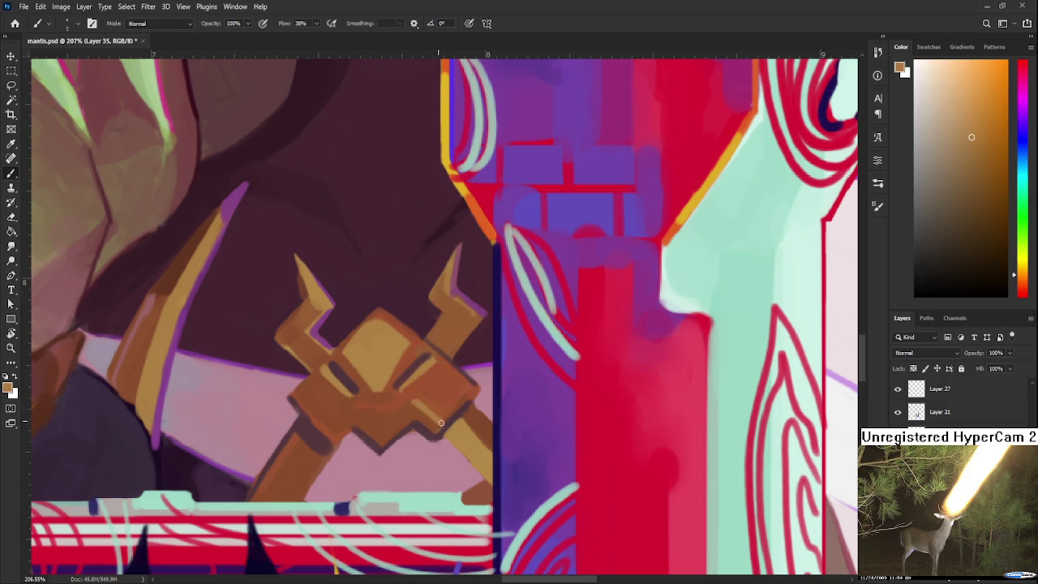
left_click(364, 341, "alt")
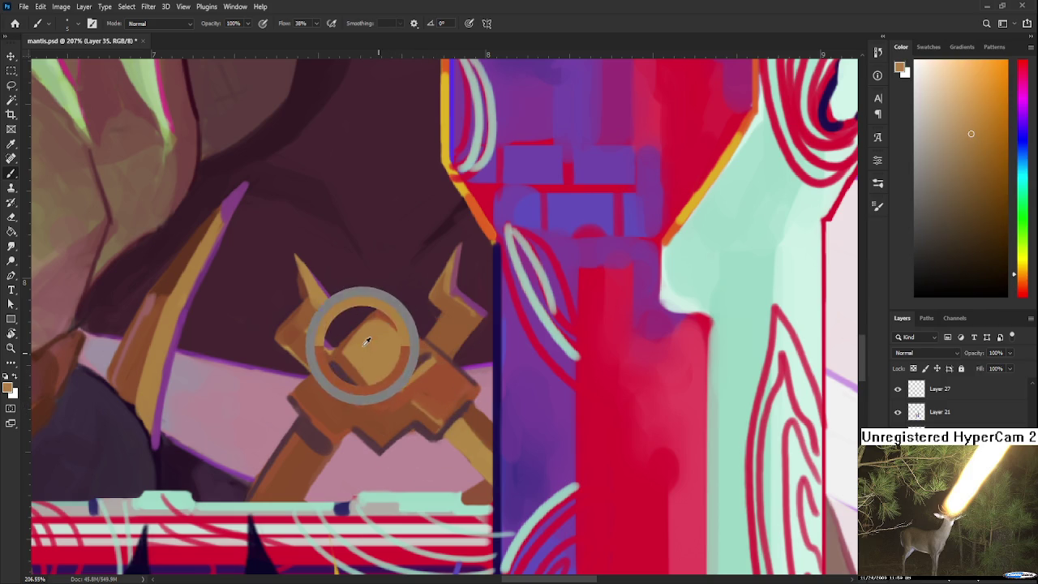
left_click(404, 410, "alt")
left_click(383, 408, "alt")
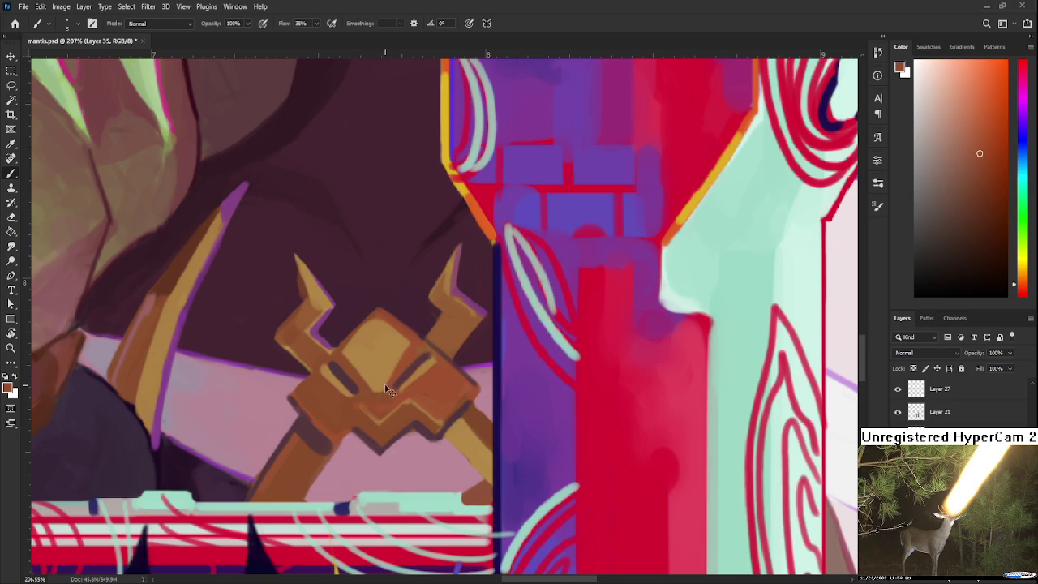
left_click(380, 364, "alt")
left_click_drag(380, 365, 407, 422)
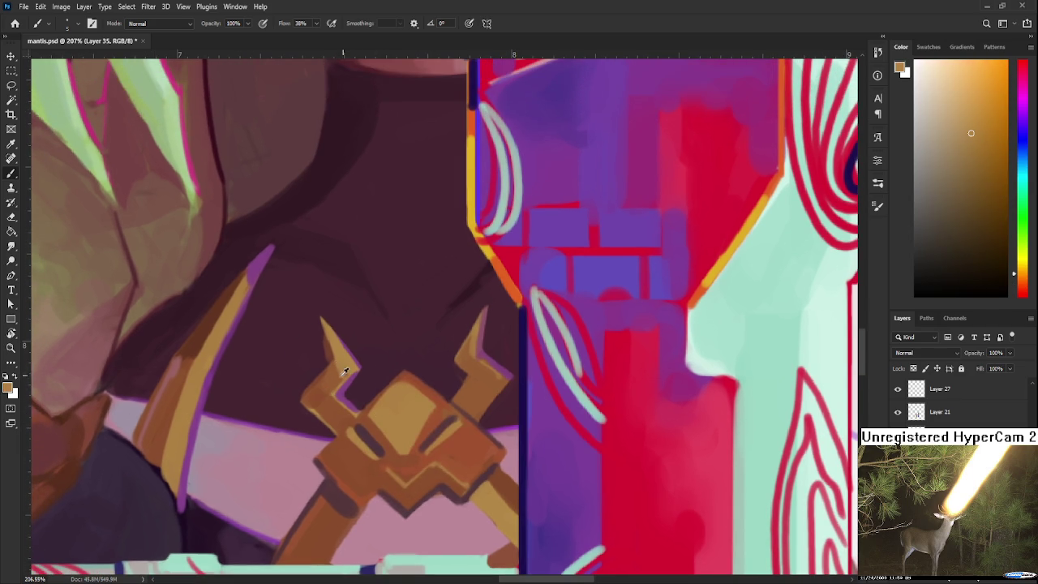
left_click(340, 372, "alt")
key("e")
key("b")
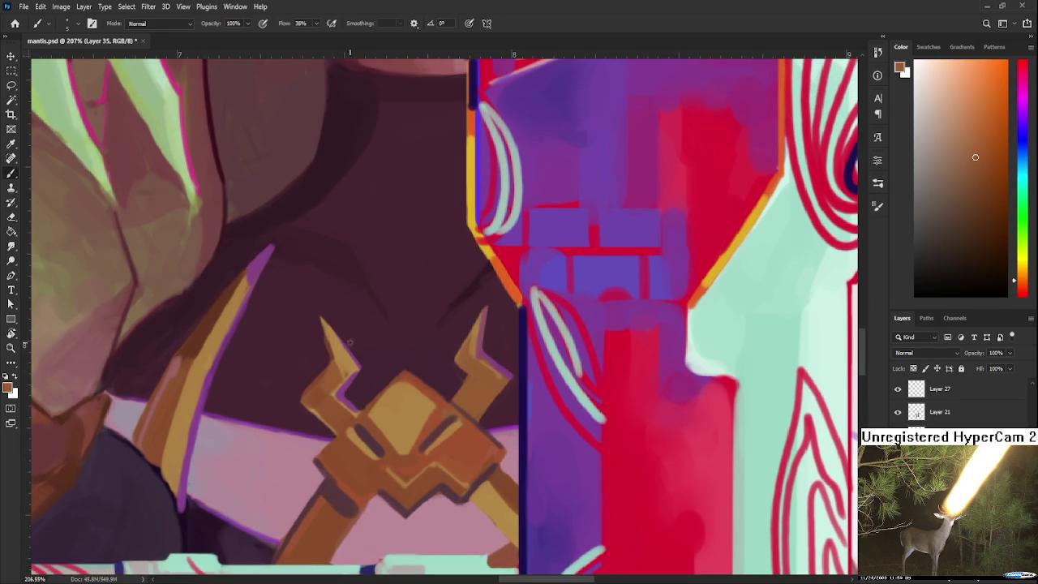
left_click(336, 372, "alt")
scroll(405, 373, "right", 1)
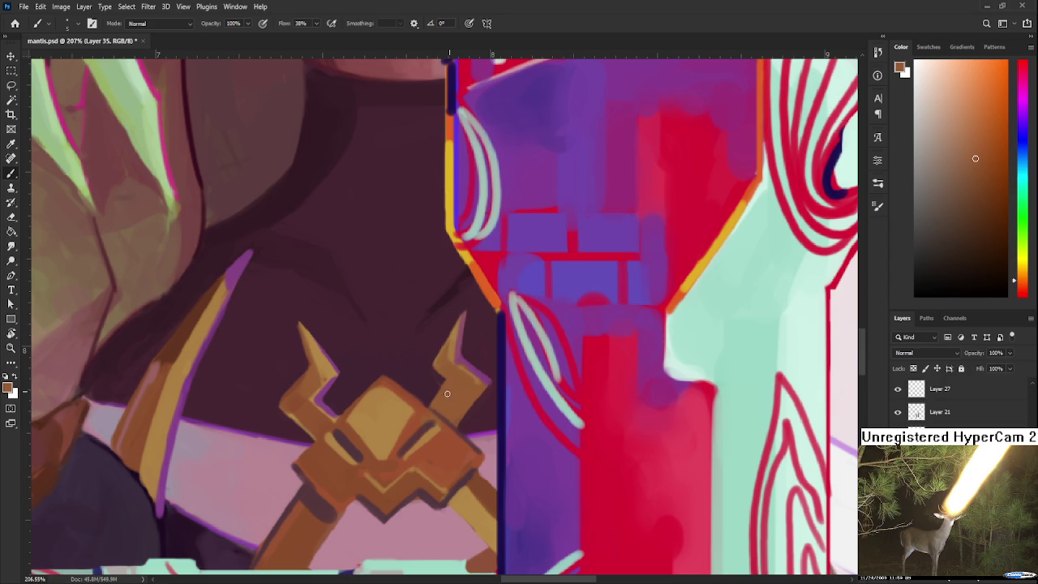
scroll(454, 381, "down", 5)
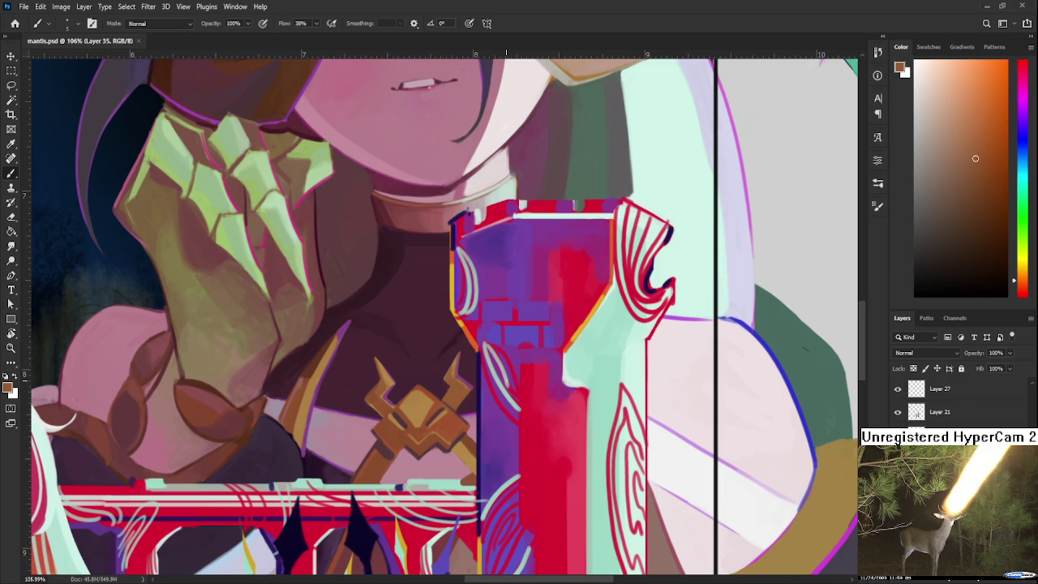
Shade the emblem's upper area with lighter orange, red-brown and dark maroon.
scroll(506, 384, "down", 3)
scroll(498, 389, "up", 2)
scroll(494, 394, "up", 2)
scroll(493, 396, "up", 2)
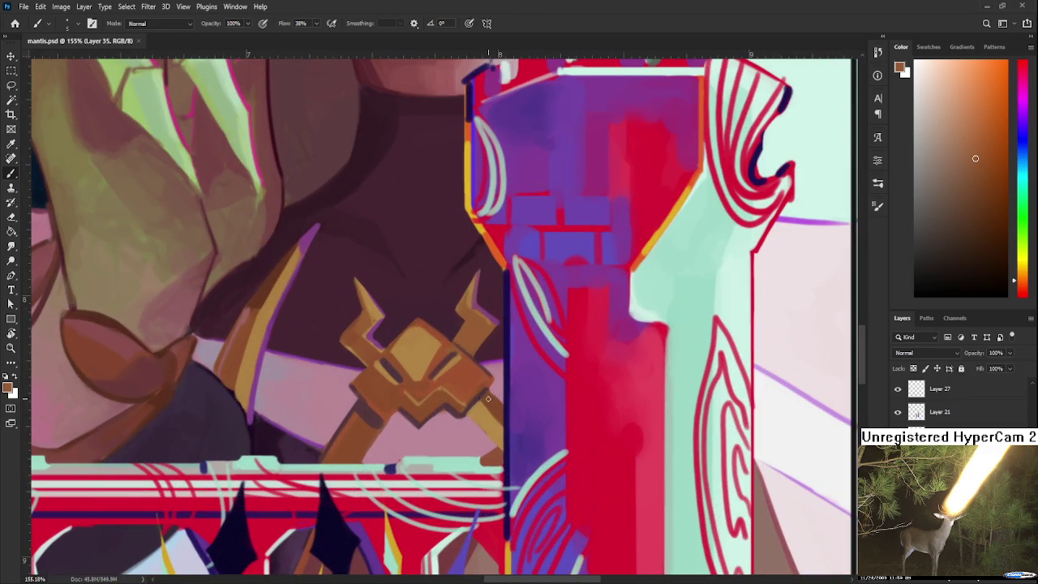
left_click(476, 421, "alt")
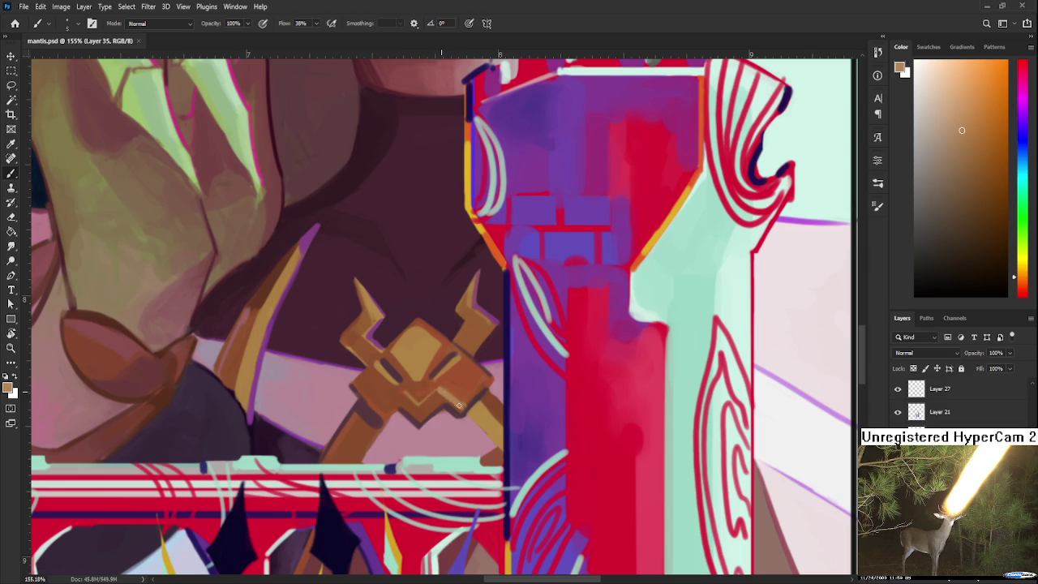
left_click(457, 394, "alt")
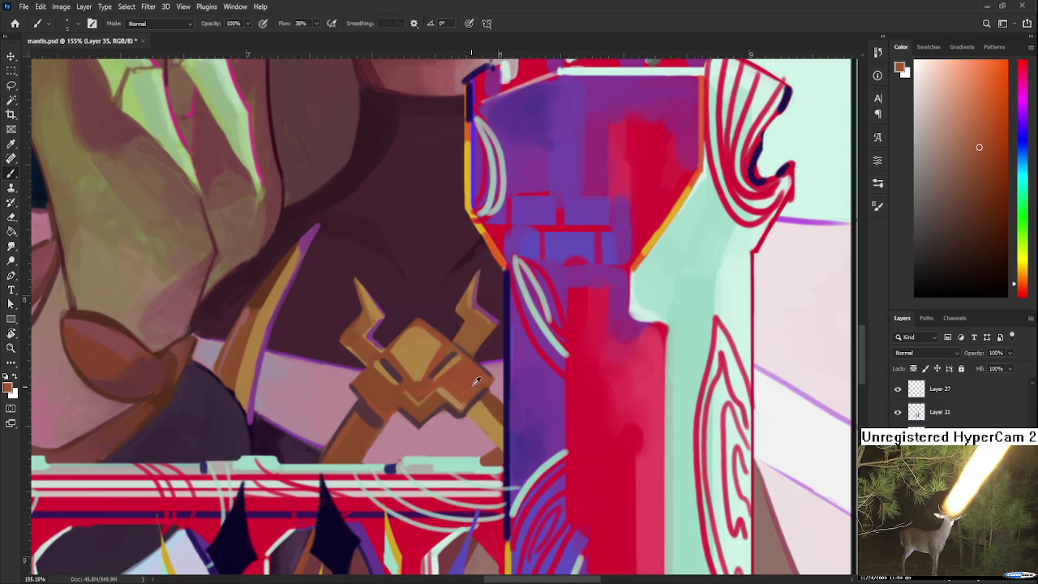
left_click(469, 395, "alt")
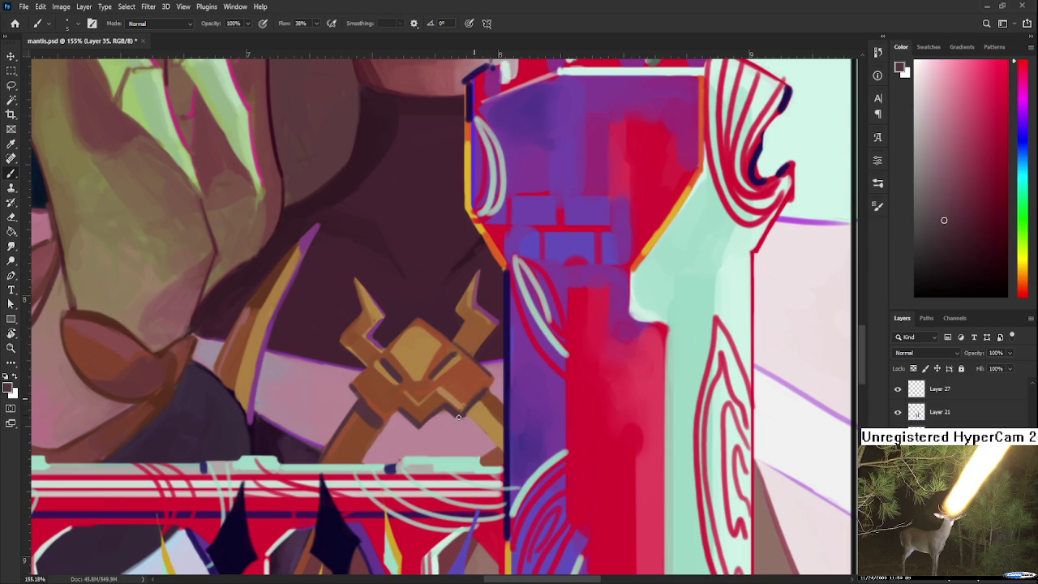
left_click(480, 385, "alt")
left_click(442, 382, "alt")
left_click_drag(442, 383, 457, 398)
Paint brownish-orange and orange tones across the lower part of the chest emblem.
left_click(425, 444, "alt")
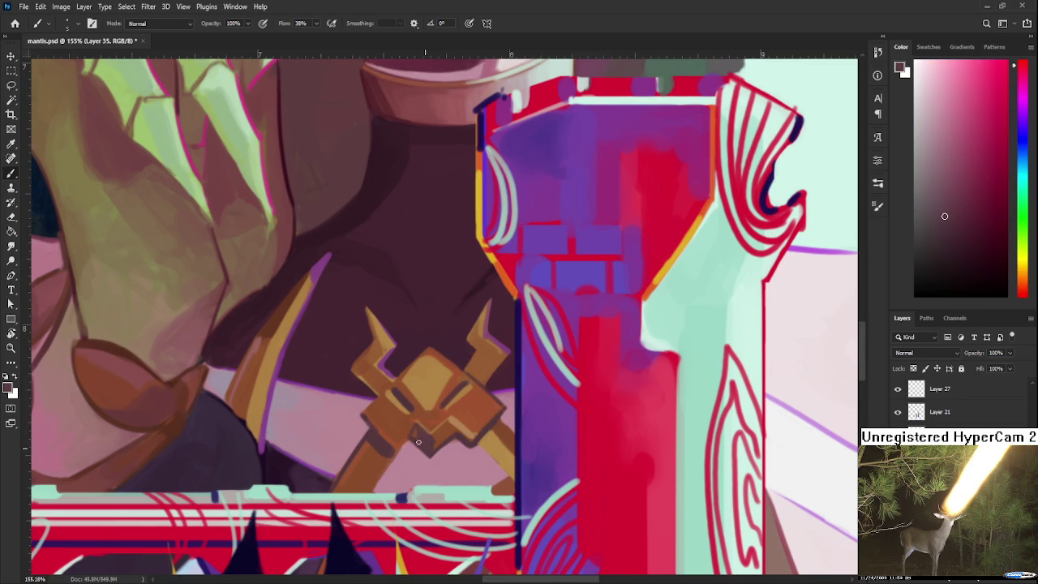
left_click(427, 441, "alt")
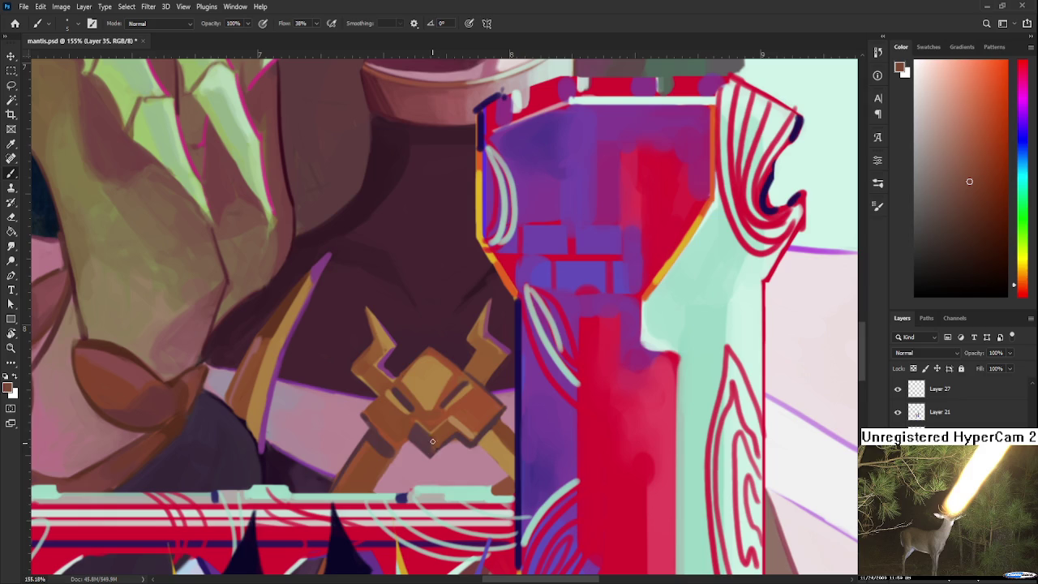
left_click(432, 445, "alt")
left_click(430, 437, "alt")
left_click(430, 439, "alt")
left_click(428, 452, "alt")
scroll(421, 457, "up", 2)
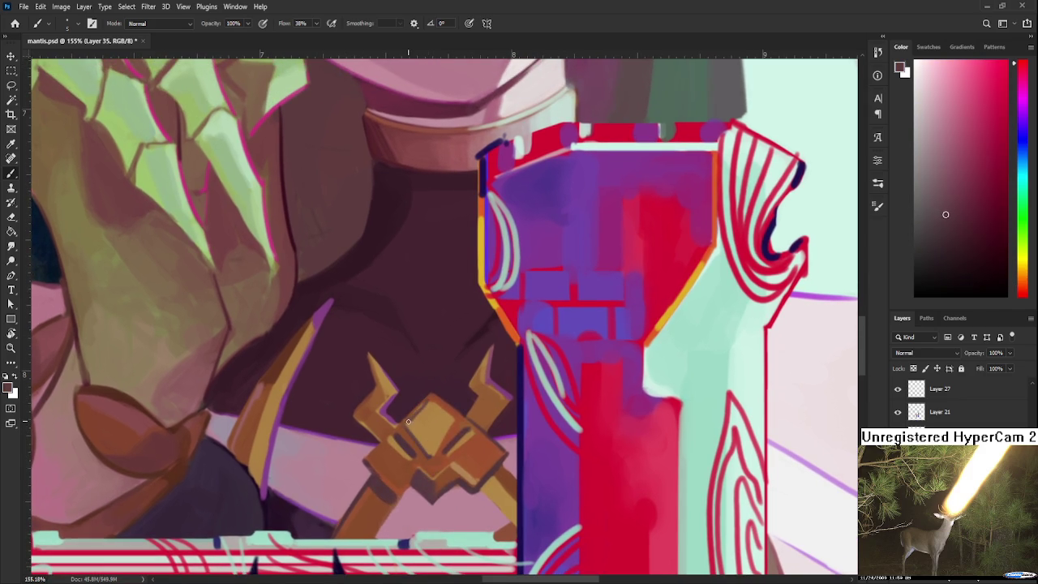
left_click(415, 420, "alt")
left_click(407, 422, "alt")
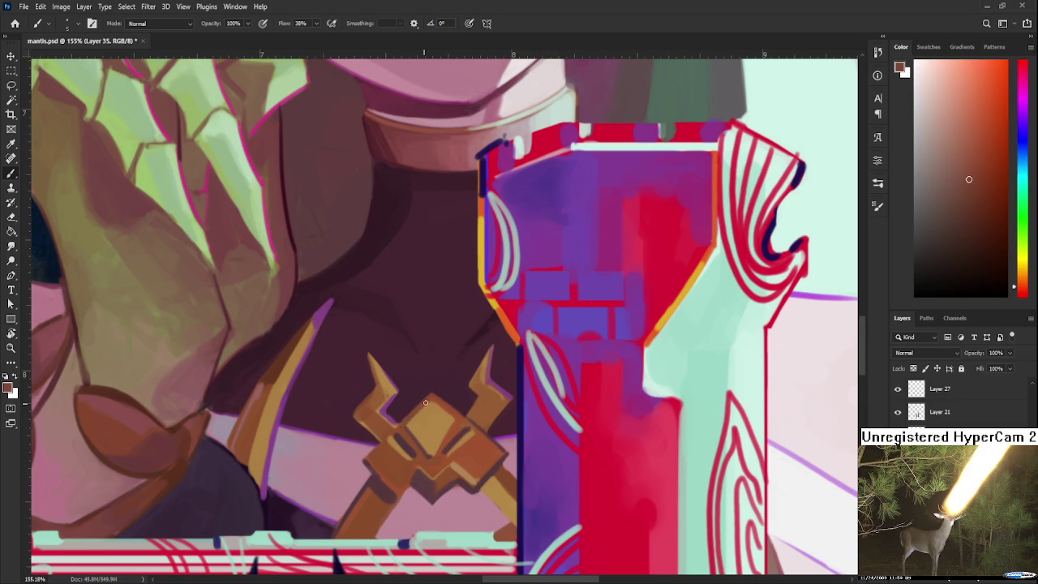
left_click(421, 409, "alt")
Add redder orange and bright highlights on the emblem's right horn, shaded with darker brown.
left_click_drag(449, 435, 444, 410)
left_click(484, 361, "alt")
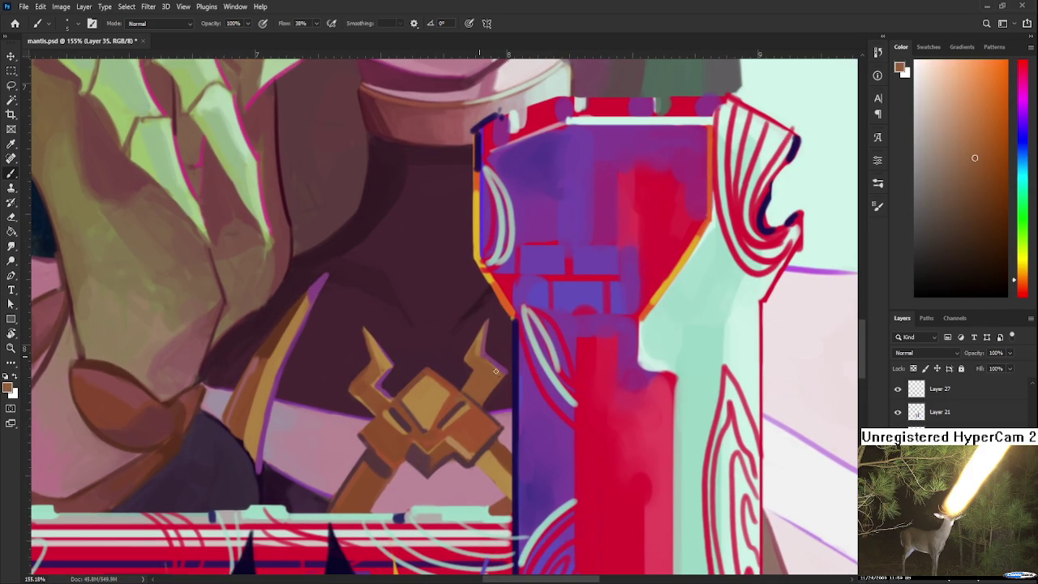
left_click_drag(497, 386, 495, 351)
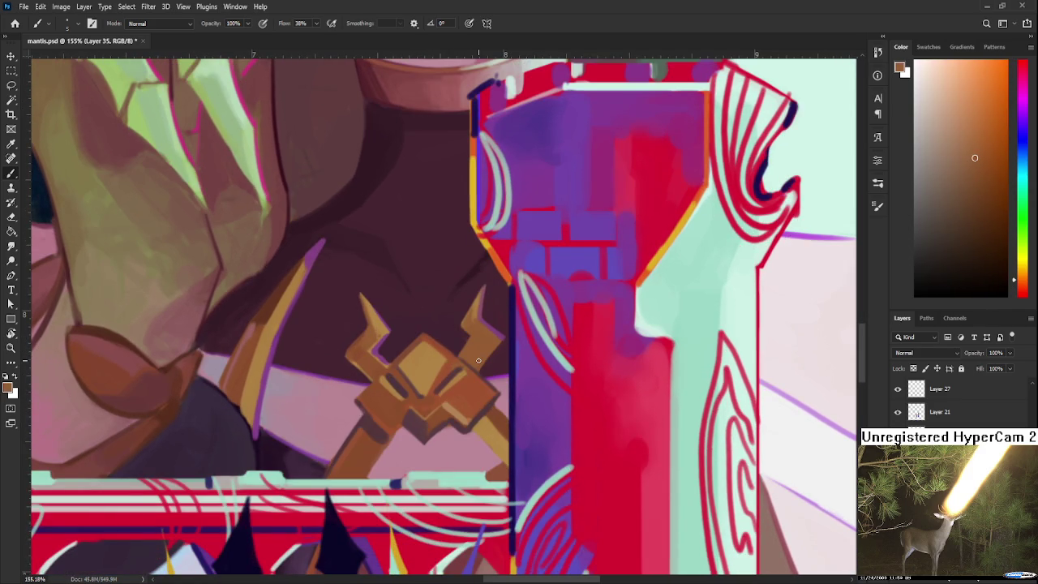
scroll(478, 360, "down", 3)
scroll(478, 360, "down", 2)
scroll(475, 357, "up", 2)
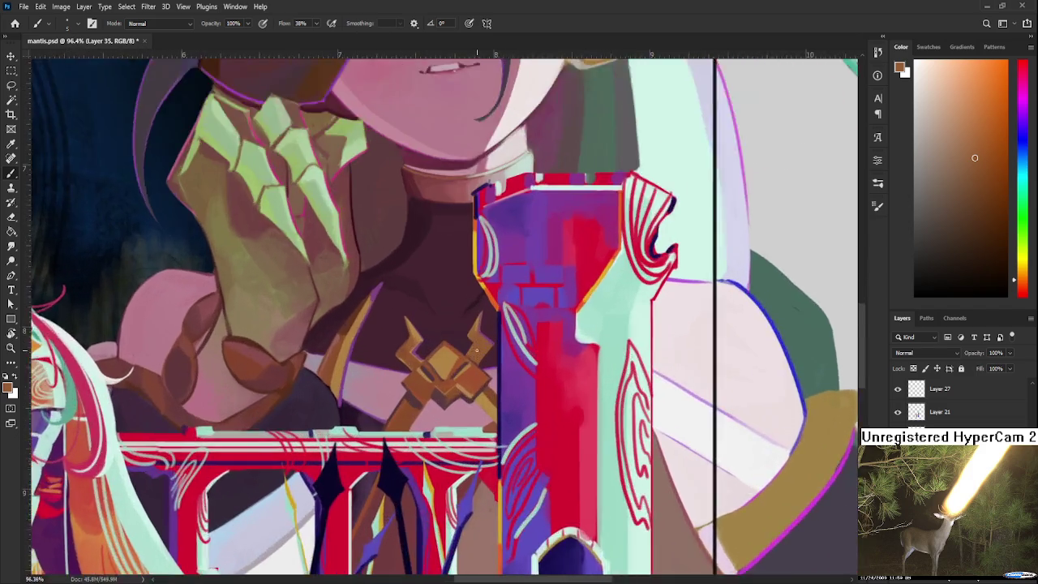
scroll(471, 355, "up", 2)
left_click(448, 364, "alt")
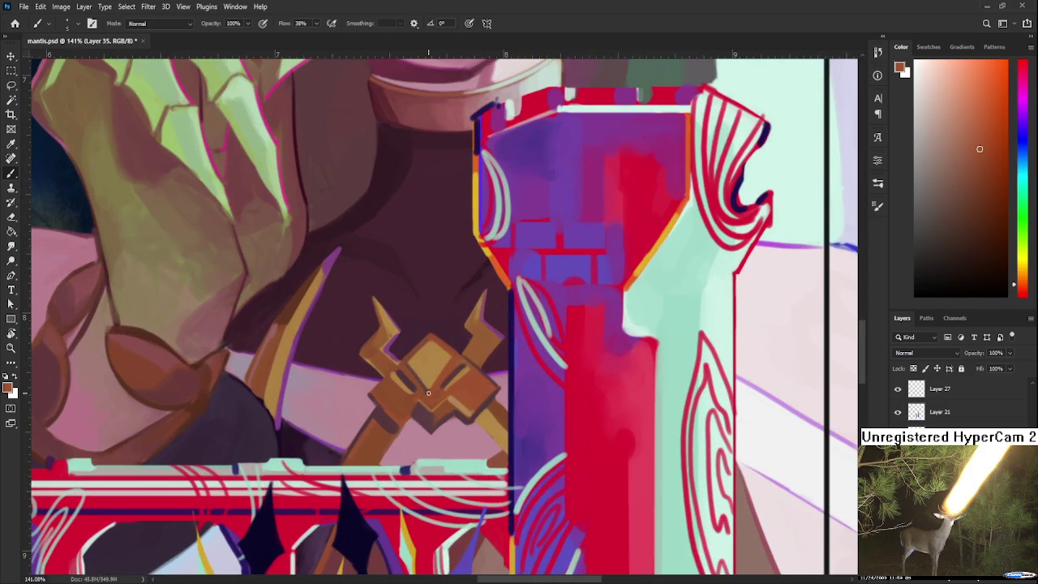
left_click(424, 382, "alt")
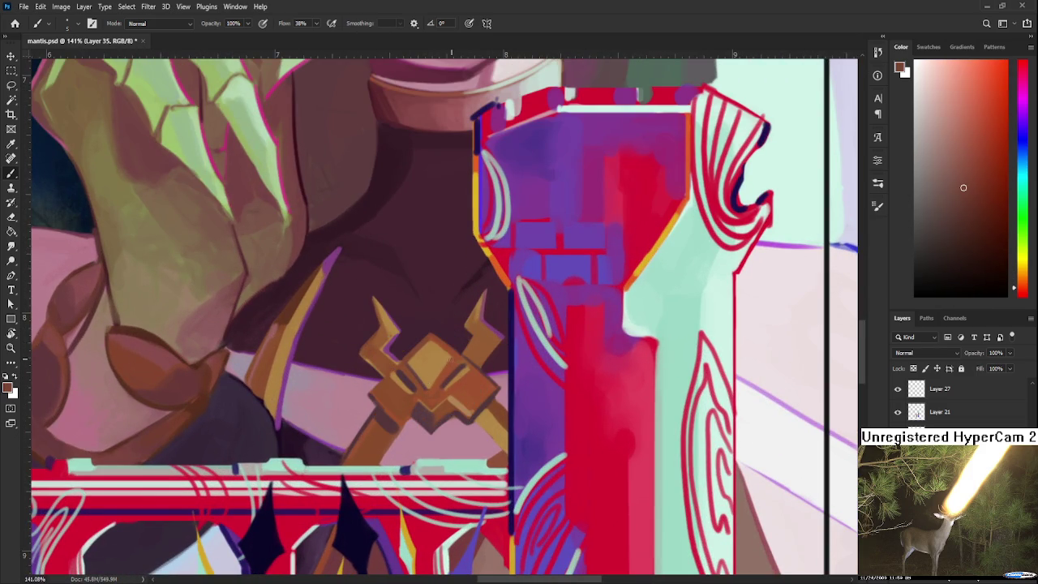
left_click(456, 362, "alt")
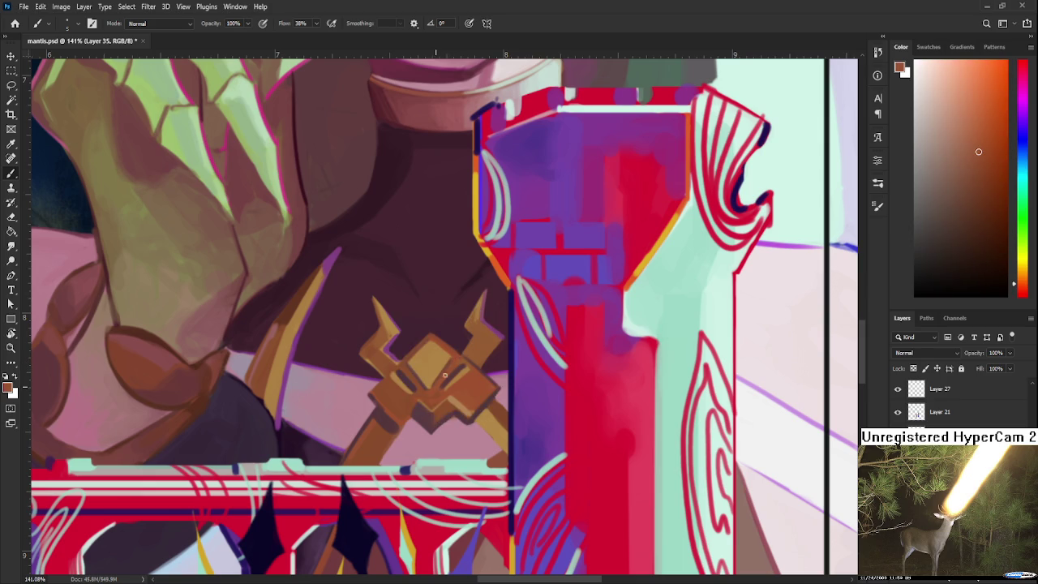
left_click(427, 341, "alt")
Deepen the emblem's shadows in dark maroon and clean up edges with the eraser.
left_click_drag(430, 336, 445, 284)
left_click(421, 260, "alt")
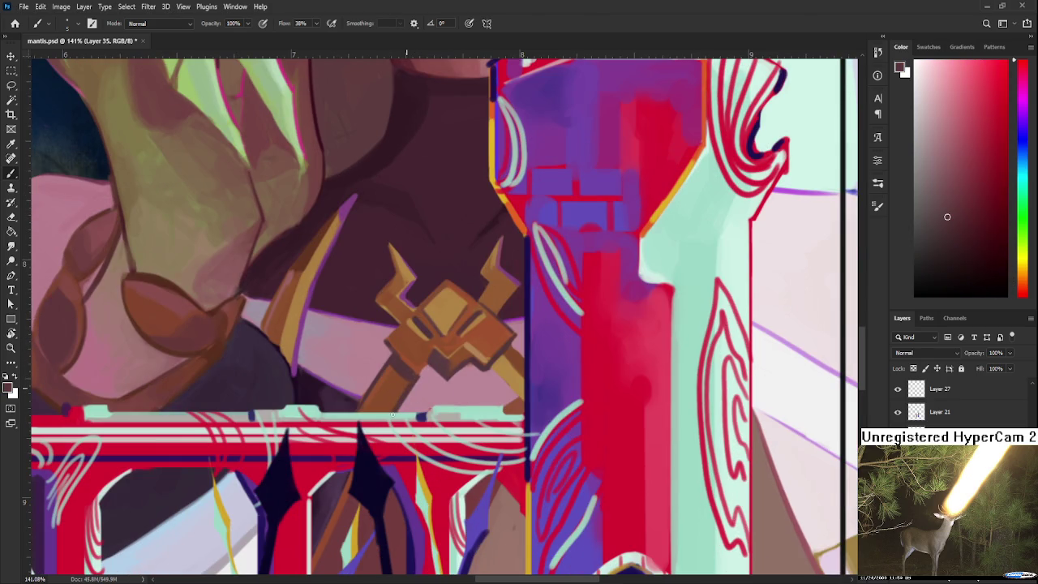
left_click(421, 369, "alt")
key("e")
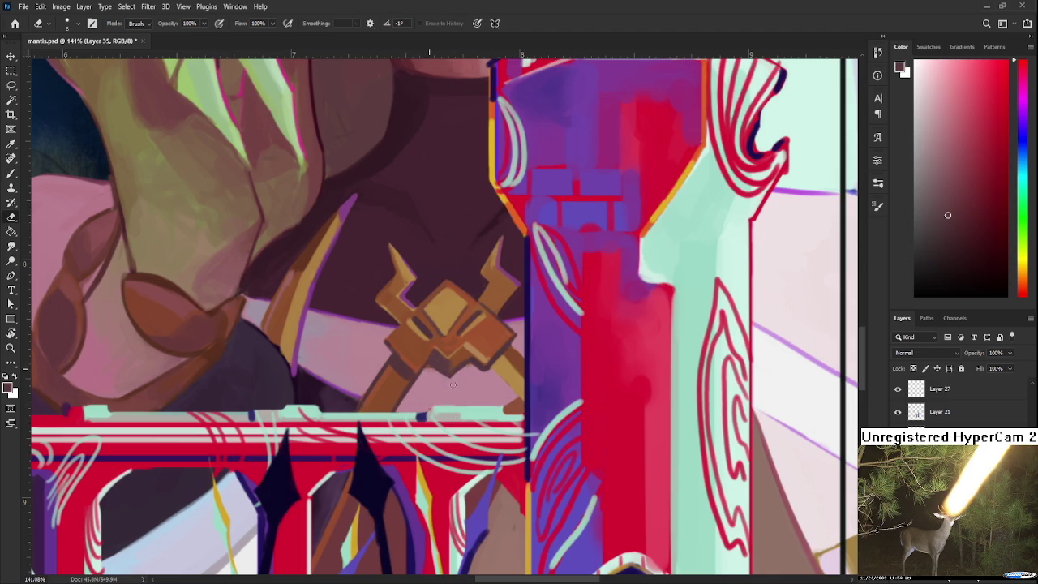
key("b")
left_click(487, 364, "alt")
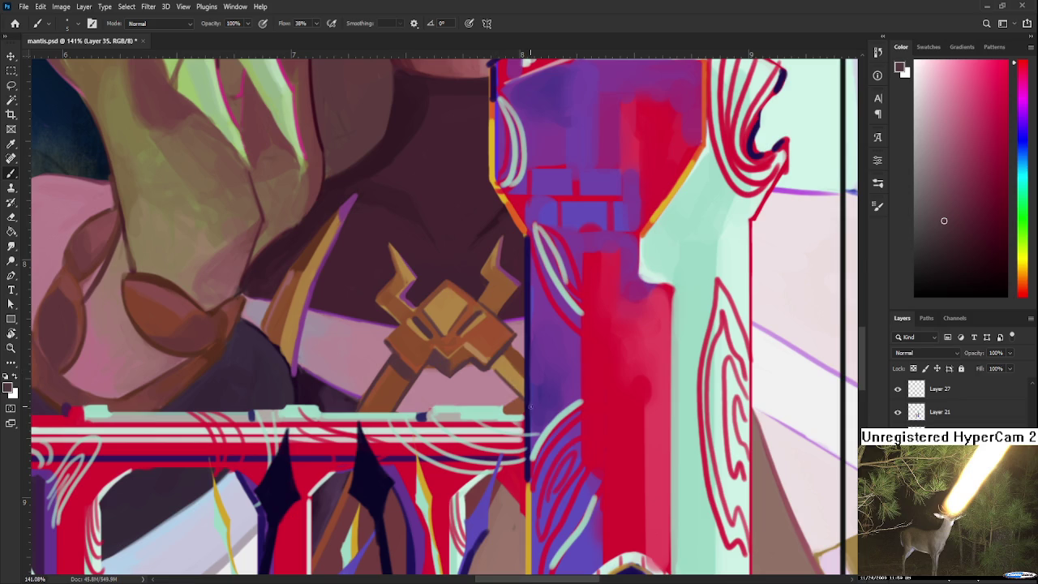
key("e")
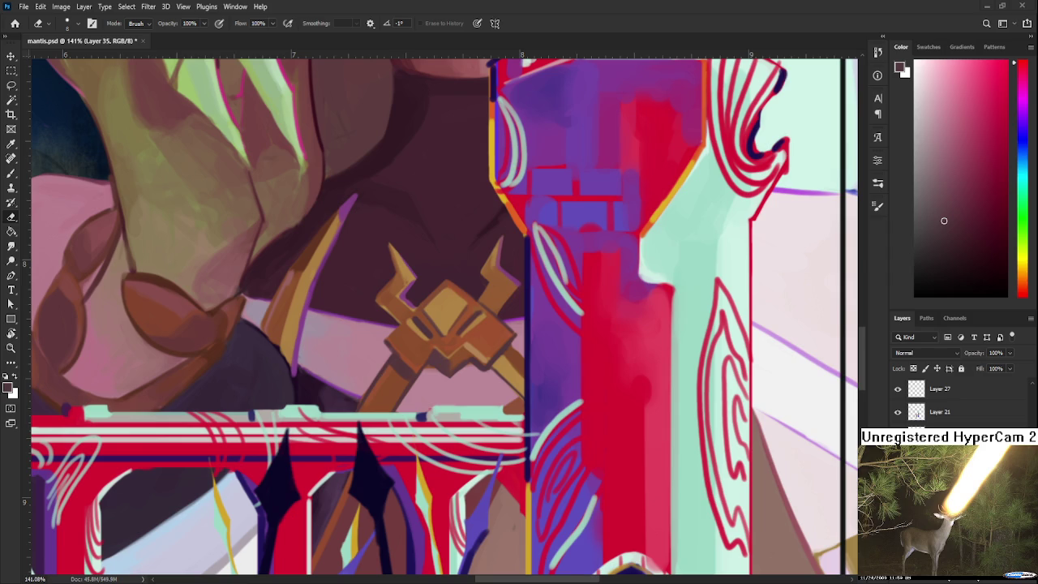
scroll(398, 316, "down", 1)
Touch up the emblem's edges in brown-orange and dark maroon with a larger brush.
scroll(398, 316, "down", 3)
scroll(413, 314, "up", 3)
scroll(427, 313, "up", 1)
key("b")
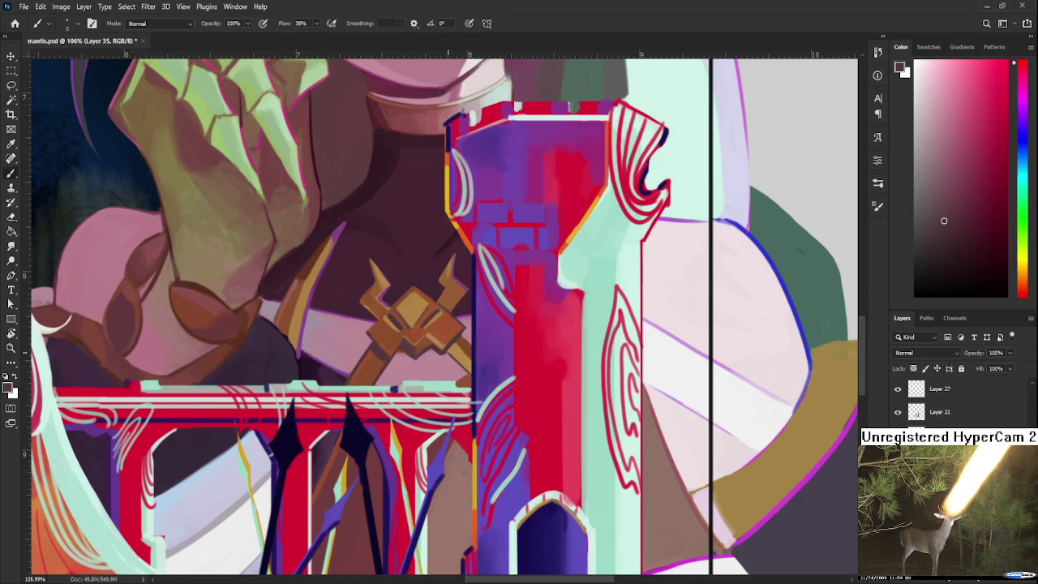
left_click(420, 347, "alt")
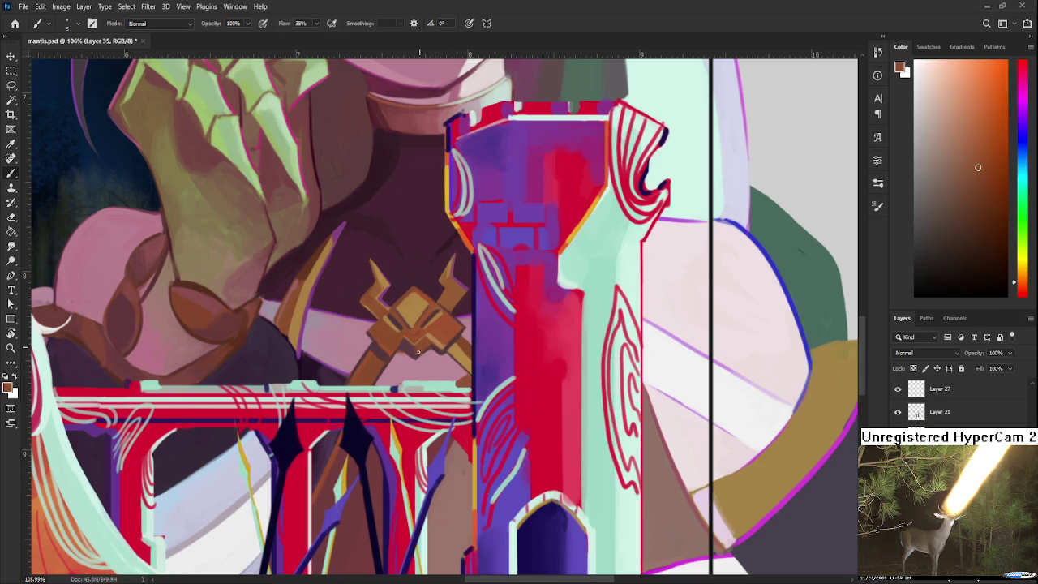
left_click_drag(416, 355, 432, 394)
left_click(247, 365, "alt")
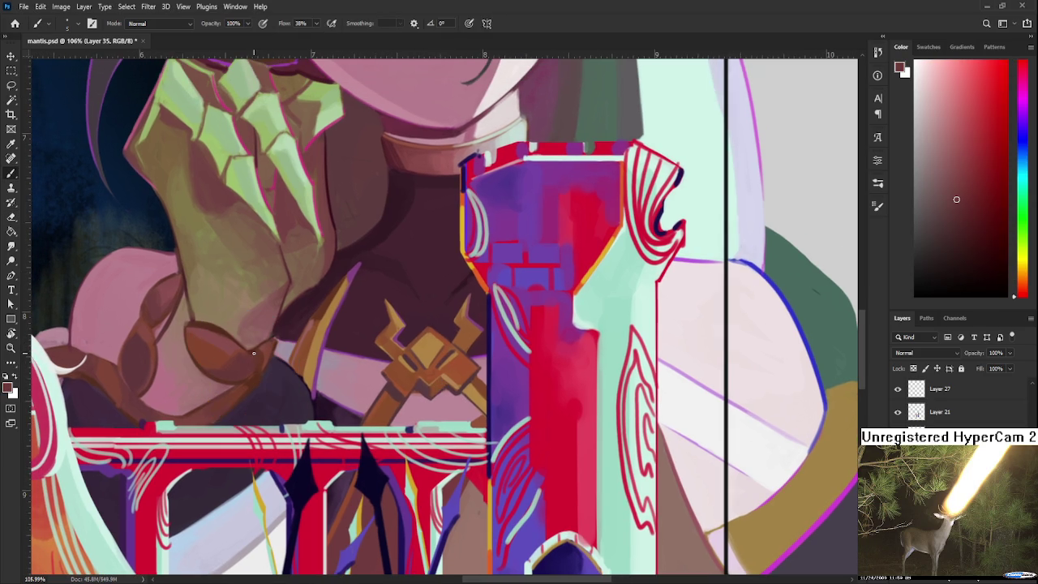
key("bracketright")
key("bracketright")
key("bracketright")
Refine the emblem's shading in dark red and orange-brown, erasing small corrections.
left_click(403, 371, "alt")
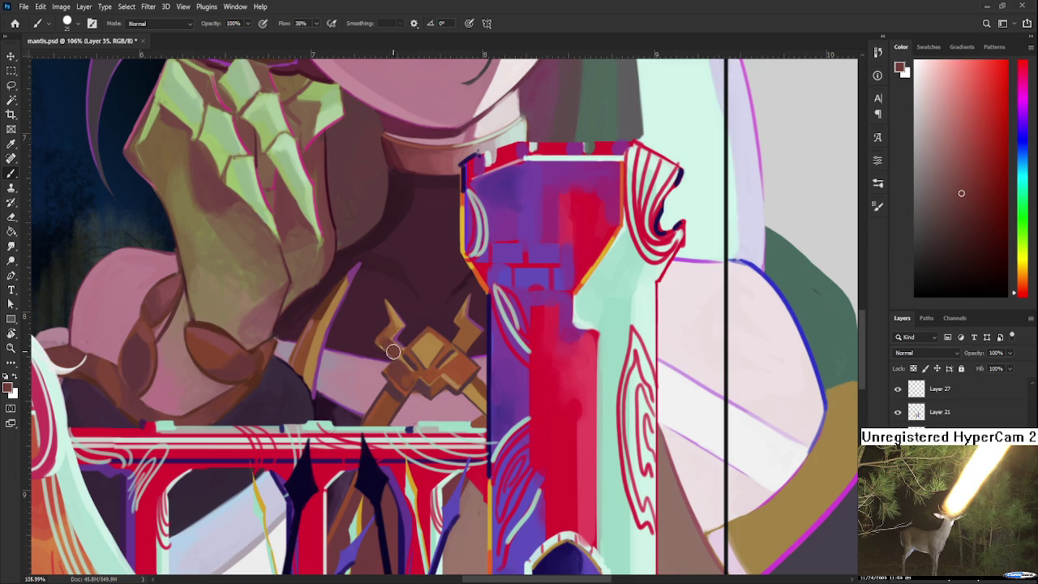
left_click(390, 341, "alt")
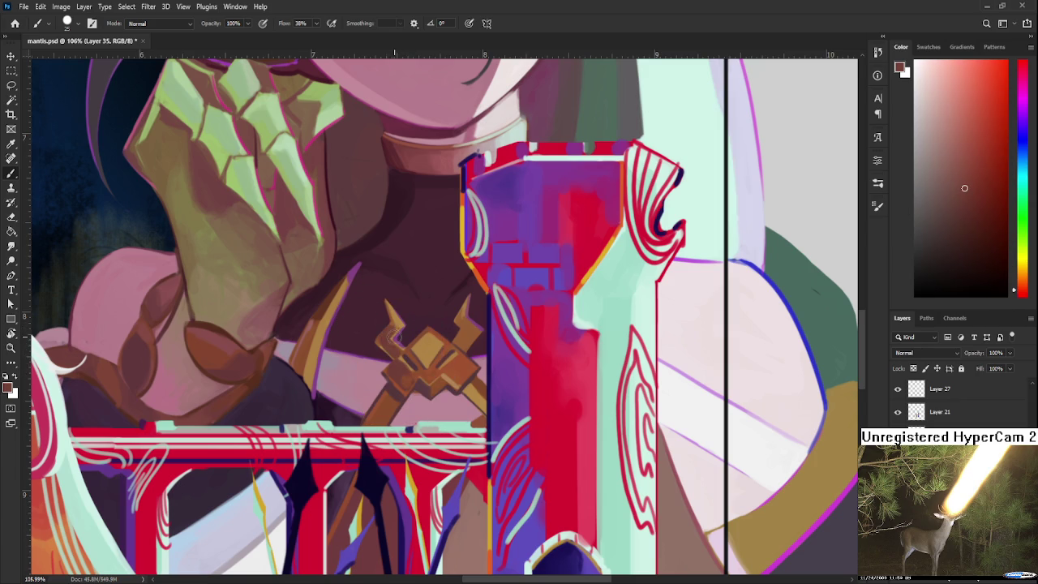
left_click(477, 329, "alt")
left_click(470, 340, "alt")
key("e")
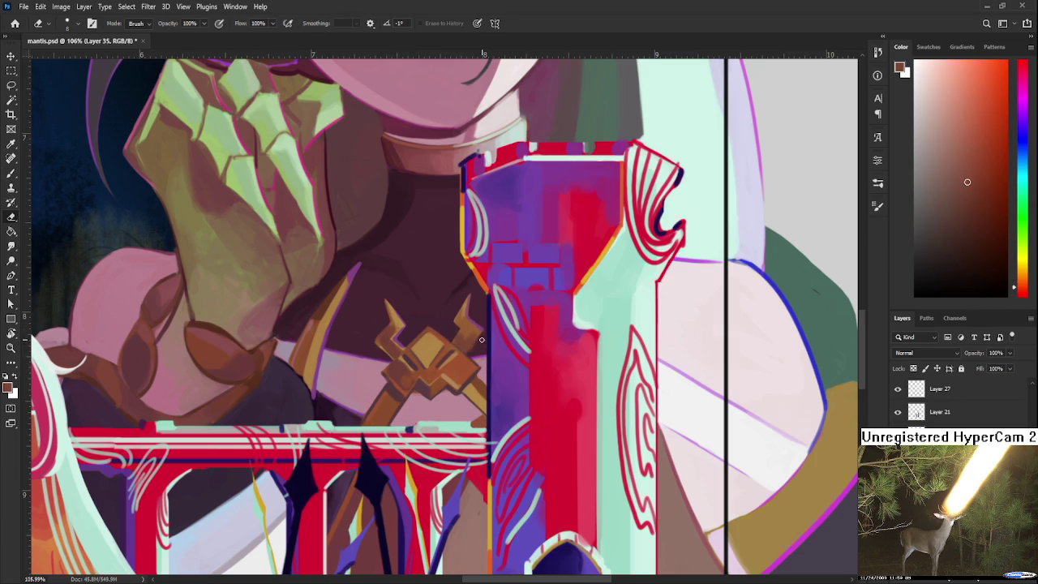
key("b")
left_click(454, 381, "alt")
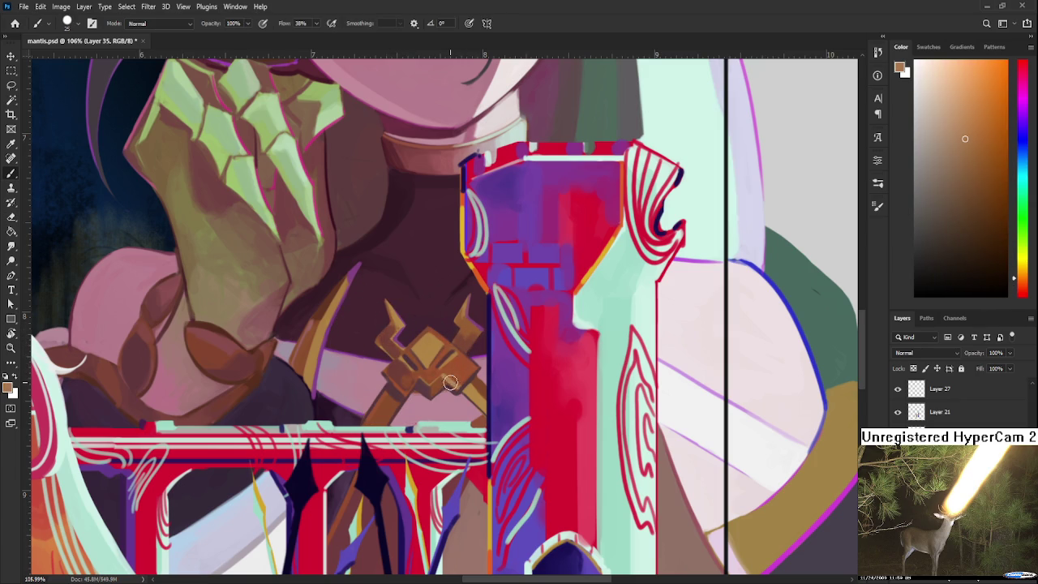
left_click(466, 361, "alt")
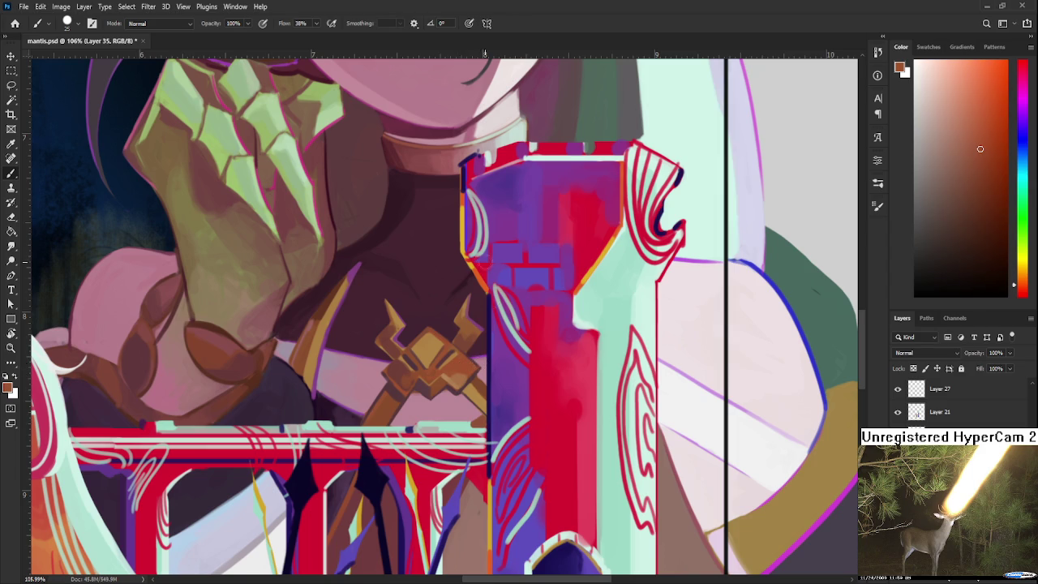
scroll(493, 256, "down", 3)
scroll(493, 256, "down", 2)
Zoom around the card and pick up the tan colour from the artwork.
scroll(493, 256, "down", 2)
scroll(483, 268, "down", 1)
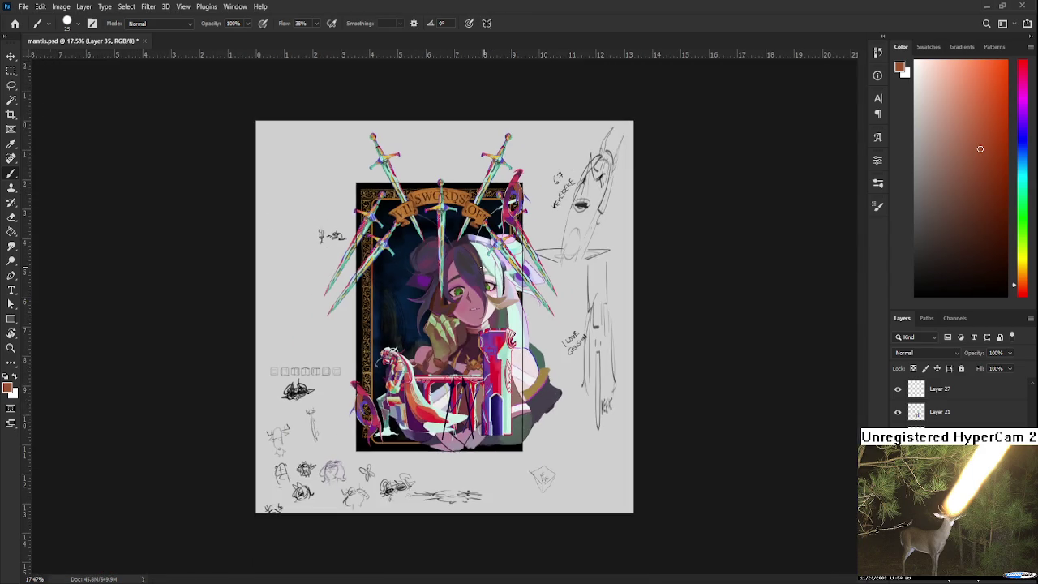
scroll(476, 288, "up", 2)
scroll(477, 288, "up", 2)
scroll(477, 288, "up", 1)
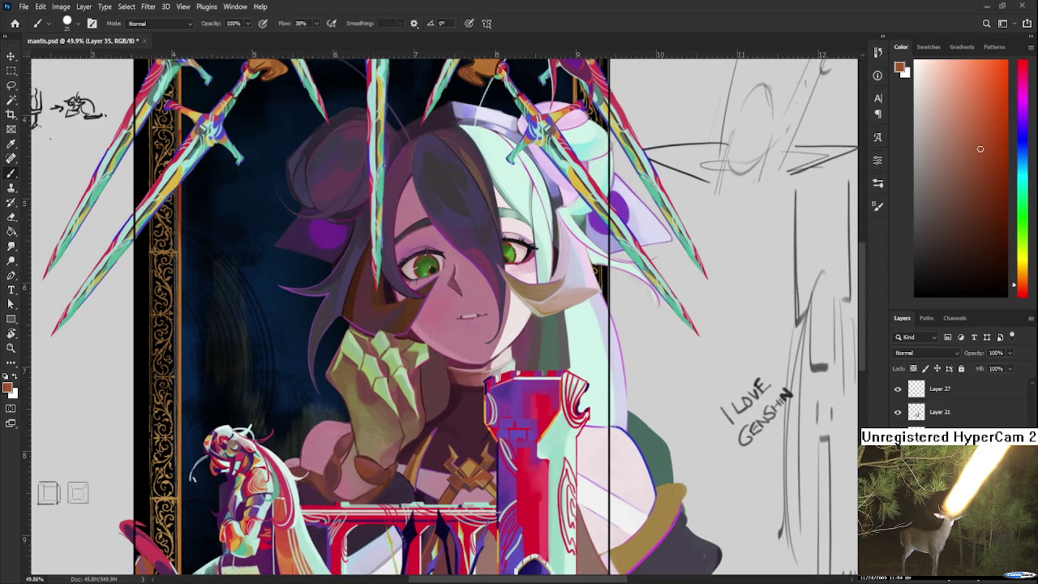
scroll(486, 316, "down", 1)
scroll(487, 316, "down", 1)
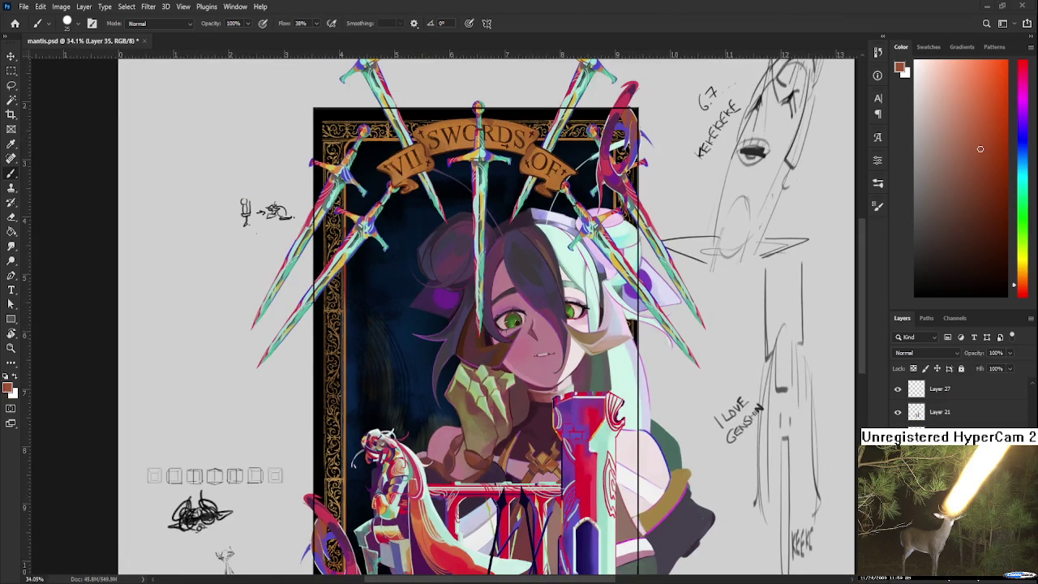
scroll(623, 446, "up", 1)
scroll(623, 446, "up", 1)
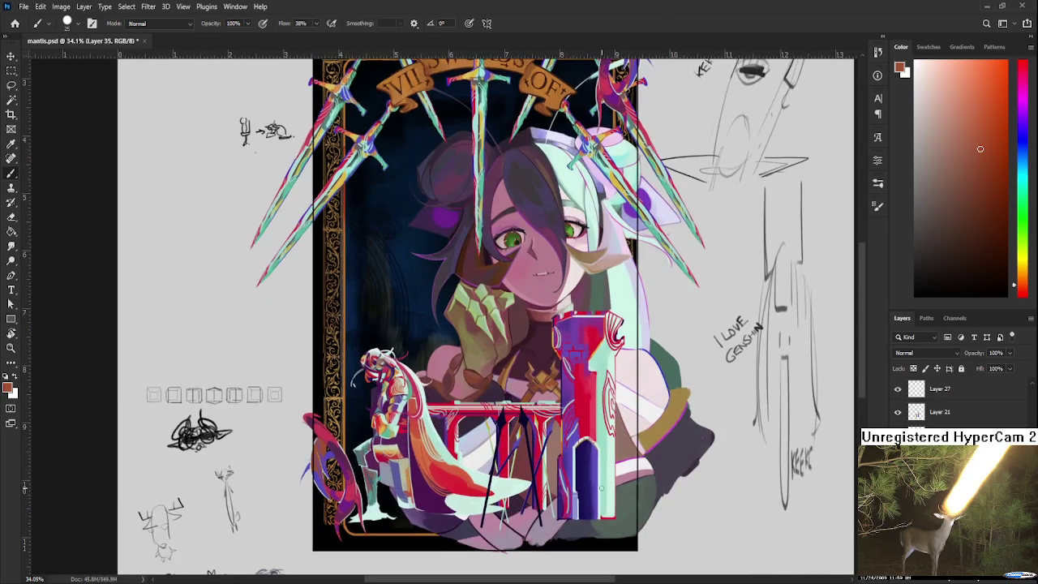
scroll(621, 445, "up", 1)
left_click(663, 403, "alt")
Paint a small dark stroke just right of the tower's base using the tower's red.
mouse_move(666, 475)
left_mouse_down()
mouse_move(635, 435)
mouse_move(612, 448)
left_mouse_up()
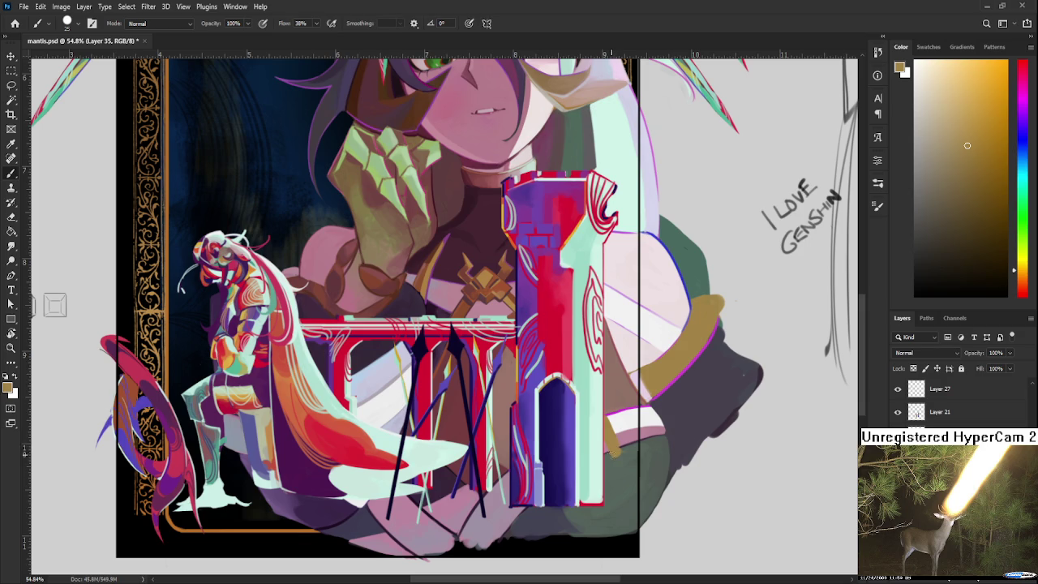
left_click_drag(516, 316, 535, 381)
left_click(529, 366, "alt")
mouse_move(652, 499)
left_mouse_down()
mouse_move(648, 487)
mouse_move(625, 507)
left_mouse_up()
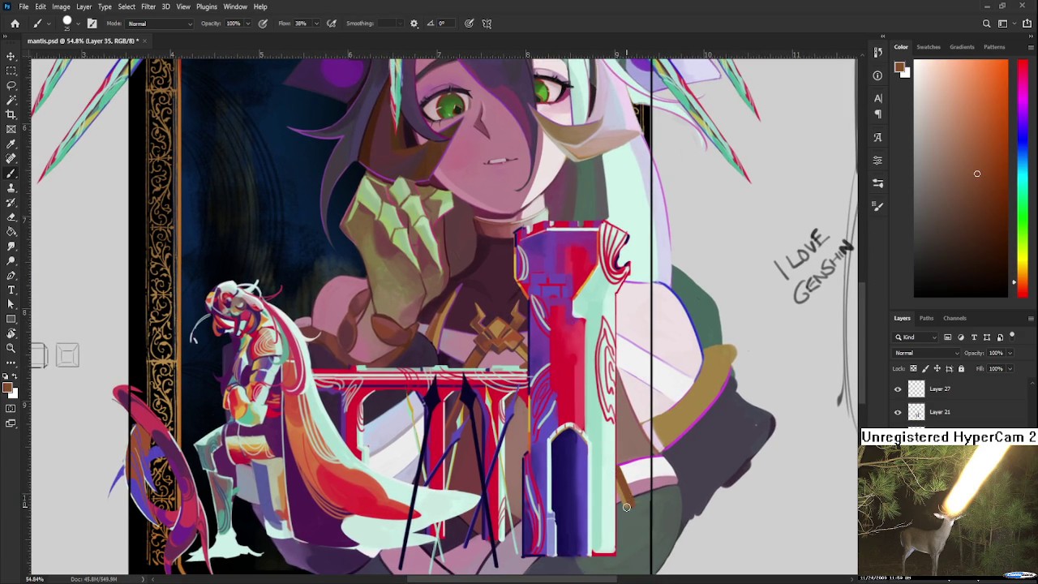
key("e")
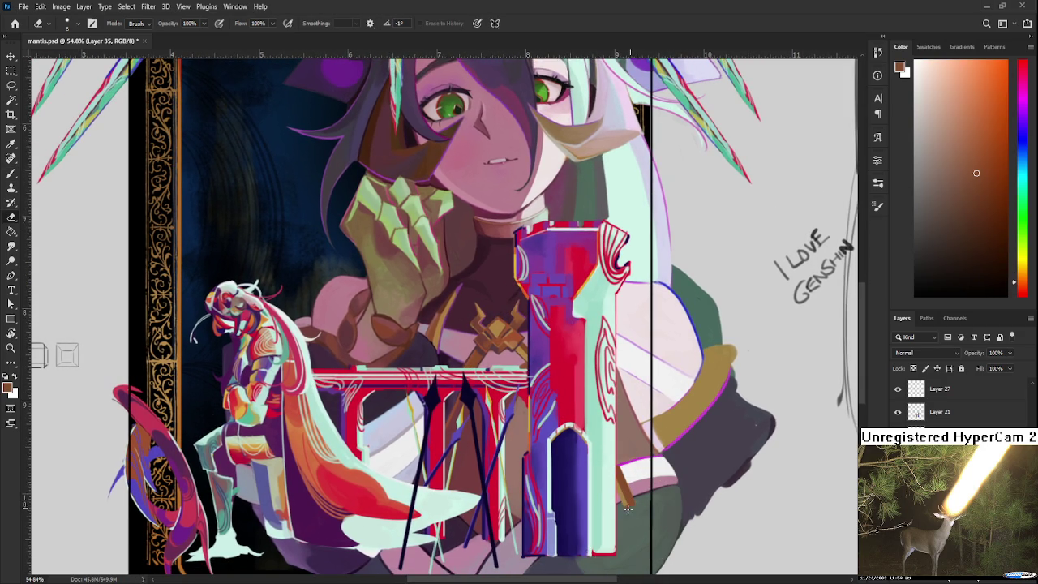
Save mantis.psd and zoom out to review the whole card.
scroll(635, 506, "down", 1)
scroll(644, 462, "down", 2)
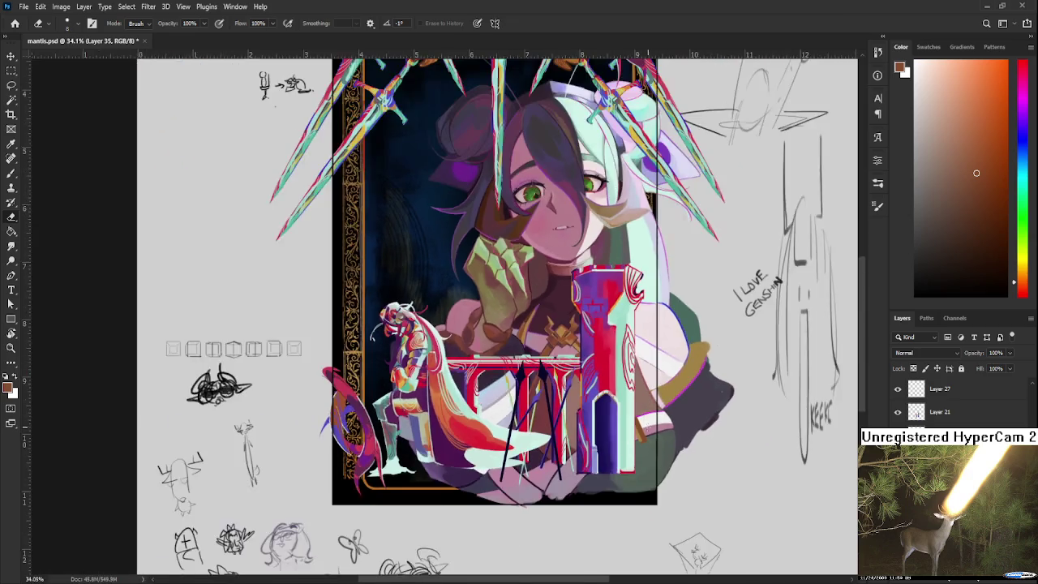
scroll(638, 430, "down", 1)
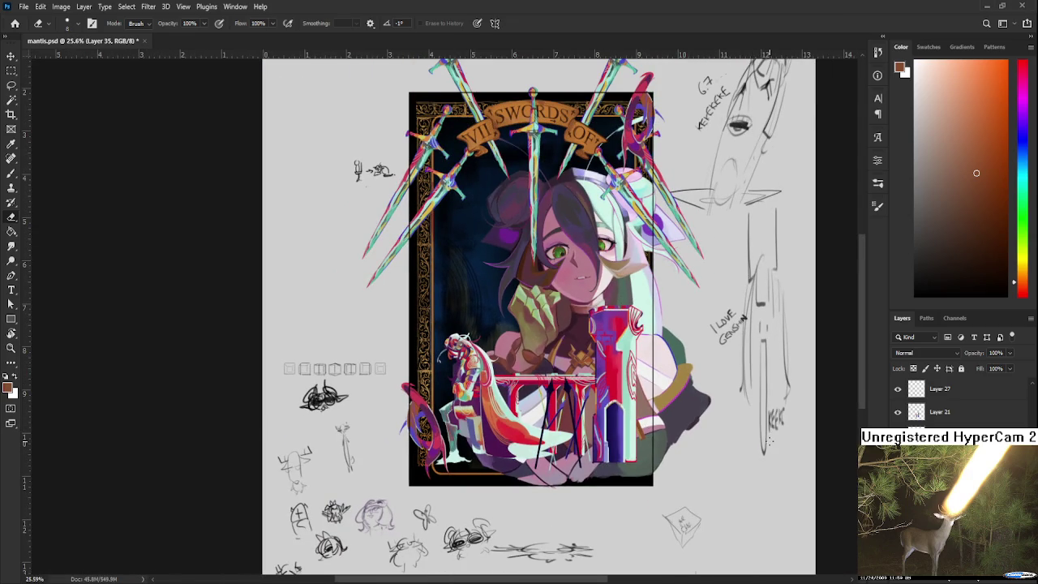
scroll(628, 290, "up", 2)
scroll(628, 291, "up", 2)
scroll(628, 290, "down", 3)
key("ctrl+s")
scroll(627, 290, "down", 1)
scroll(628, 308, "up", 1)
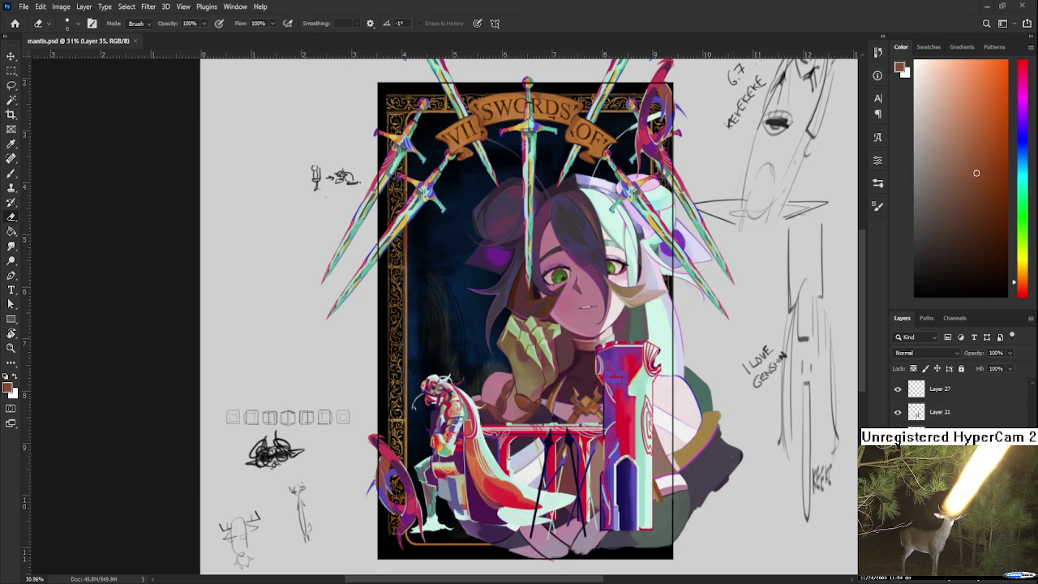
scroll(631, 329, "up", 1)
scroll(632, 329, "up", 1)
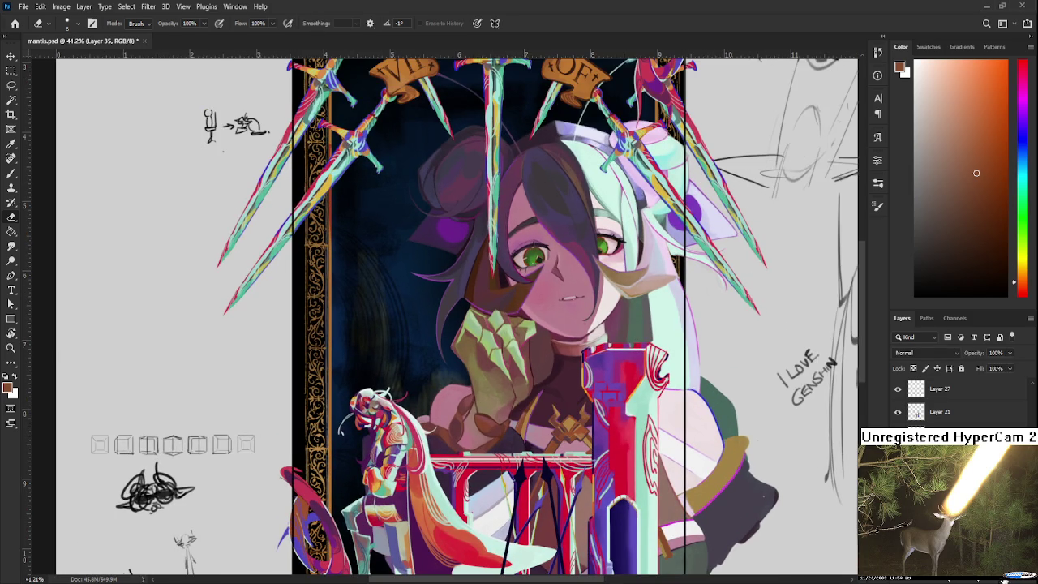
scroll(542, 329, "up", 1)
scroll(541, 328, "up", 1)
scroll(541, 329, "down", 1)
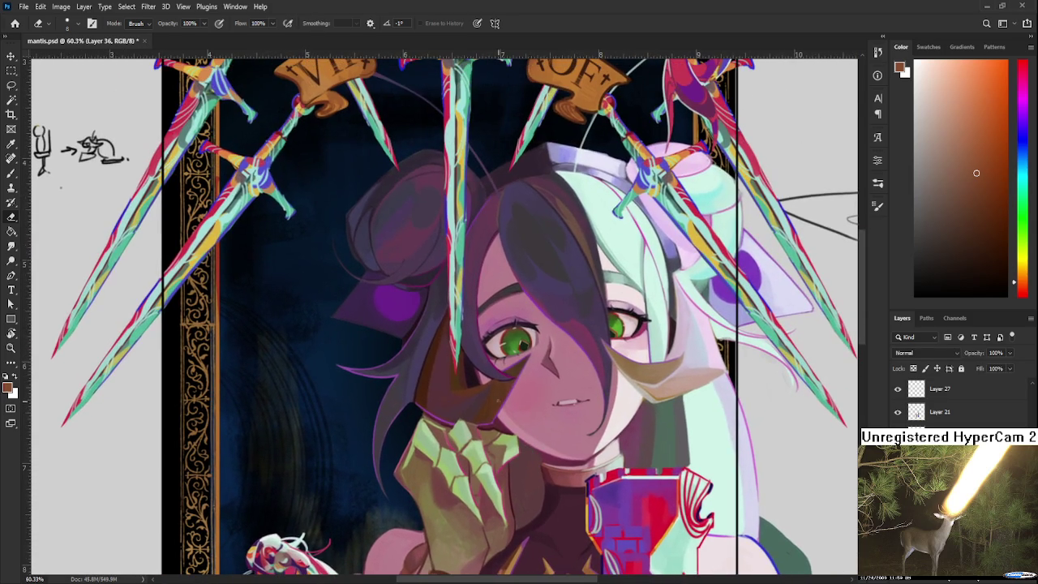
With the Brush, sample the purple ear patch and frame the girl's ear.
key("b")
left_click(725, 293, "alt")
scroll(543, 369, "down", 1)
scroll(543, 369, "down", 1)
scroll(543, 369, "down", 1)
left_click_drag(524, 426, 513, 364)
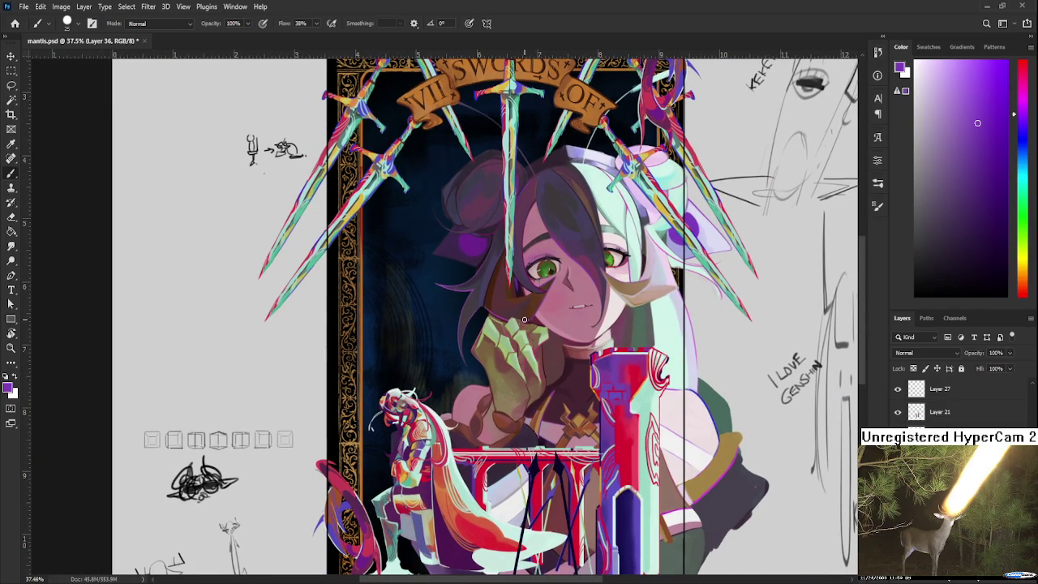
scroll(502, 329, "up", 5)
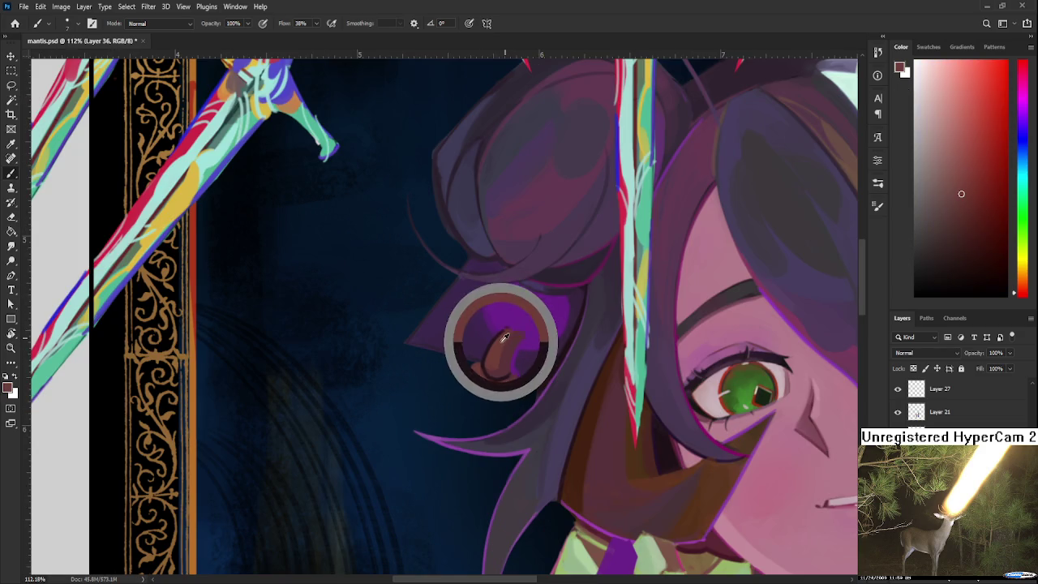
Paint the hooked earring in sampled browns and tidy its edges with a small Eraser.
left_click(487, 379, "alt")
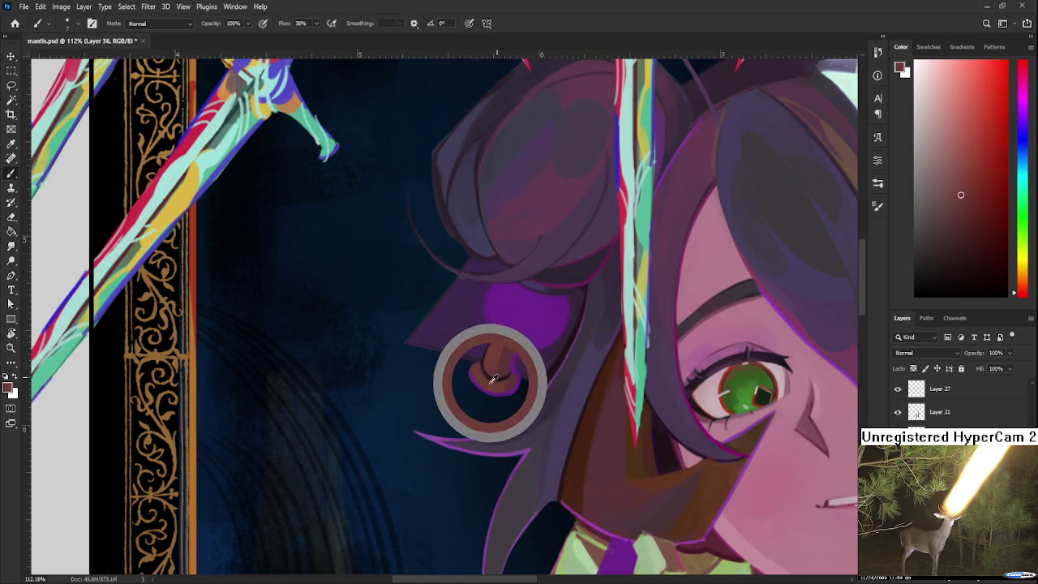
left_click_drag(482, 376, 479, 361)
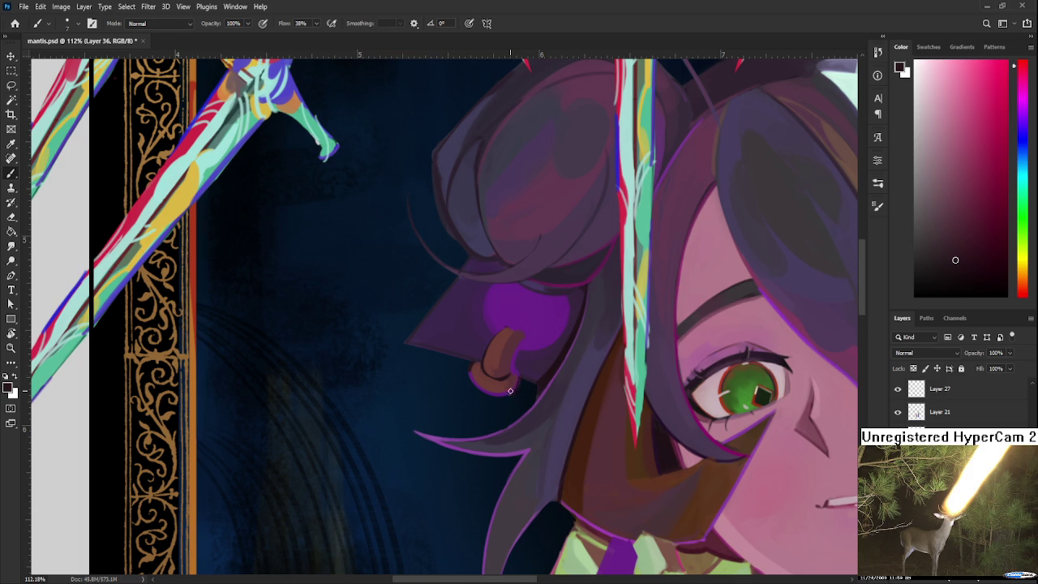
left_click(501, 383, "alt")
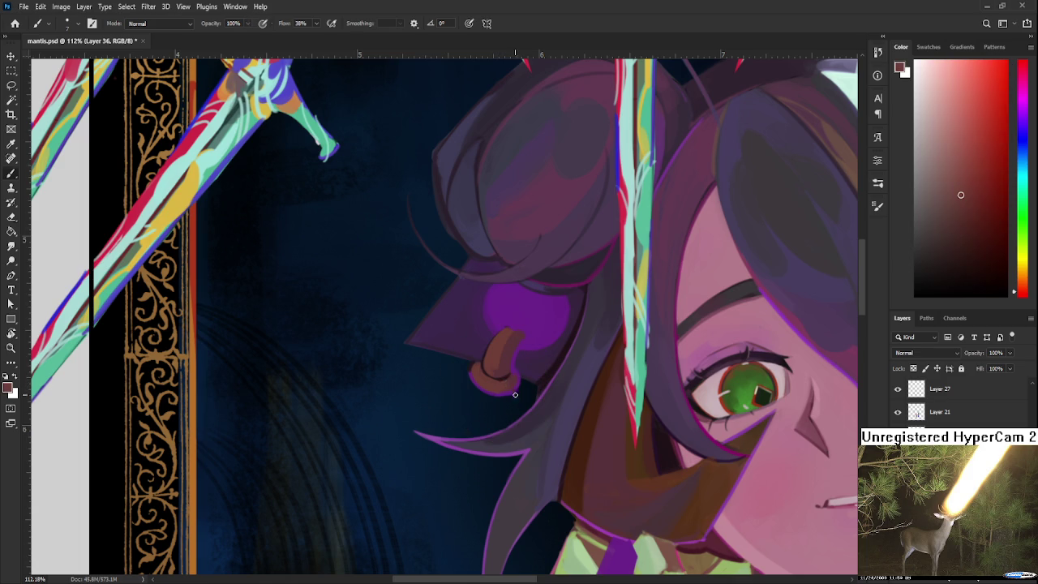
key("e")
key("bracketleft")
key("bracketleft")
key("bracketleft")
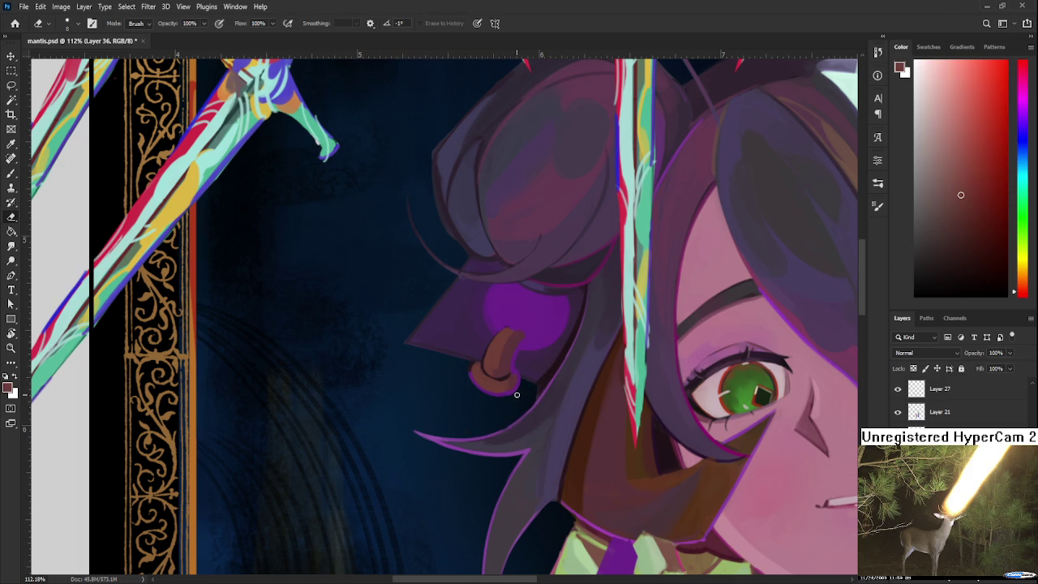
scroll(551, 340, "up", 5)
key("r")
key("Escape")
Paint the earring's darker reddish-brown rim along its lower edge, then reset the view rotation.
key("b")
left_click(604, 357, "alt")
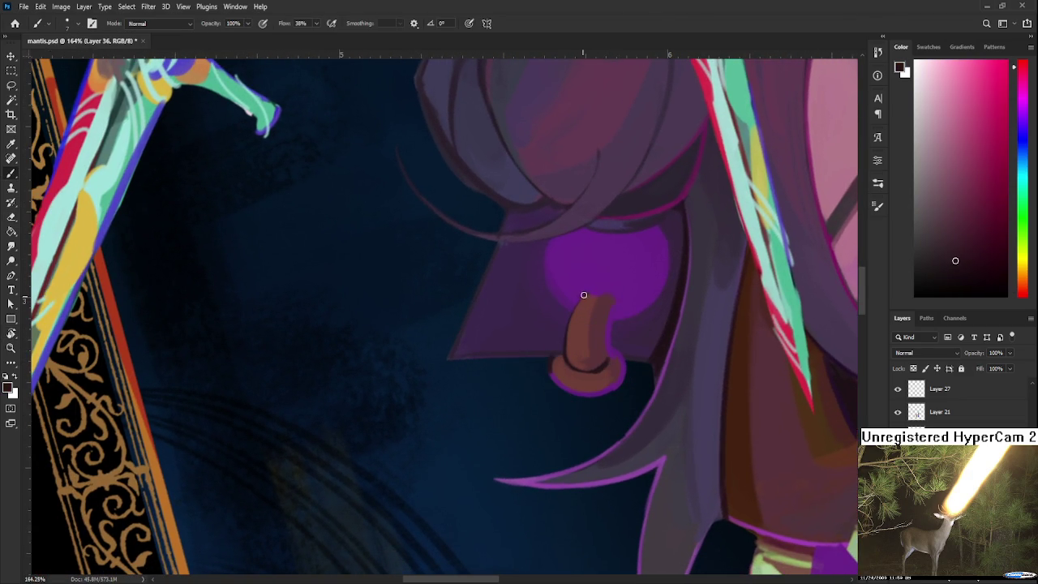
left_click(593, 298, "alt")
left_click(606, 299, "alt")
key("r")
scroll(614, 310, "down", 6)
mouse_move(615, 310)
left_mouse_down()
mouse_move(715, 377)
mouse_move(631, 393)
left_mouse_up()
scroll(716, 377, "down", 2)
key("Escape")
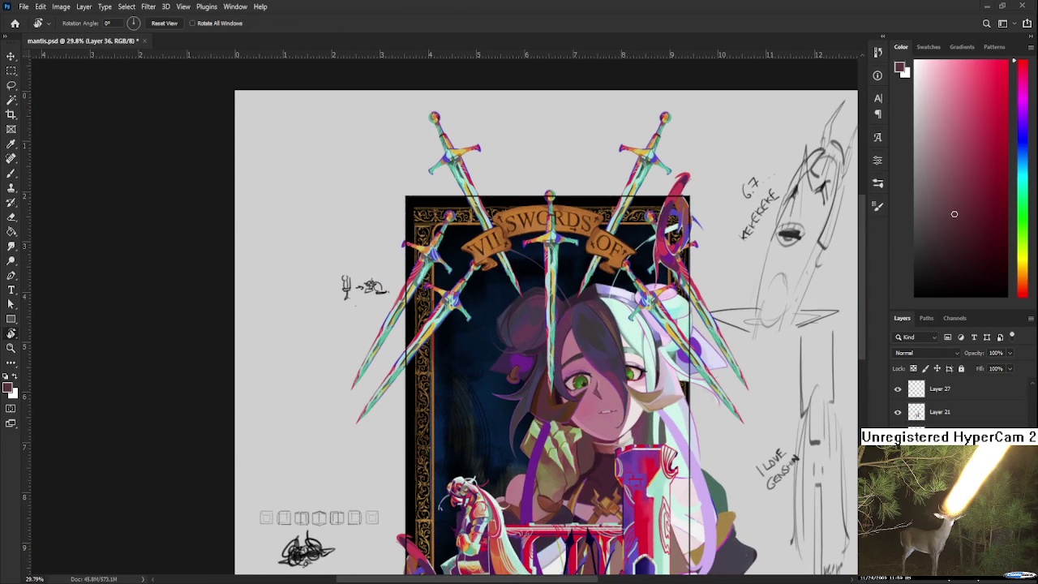
Zoom out to review the whole card and its surrounding sketches while mantis.psd saves.
scroll(727, 355, "down", 1)
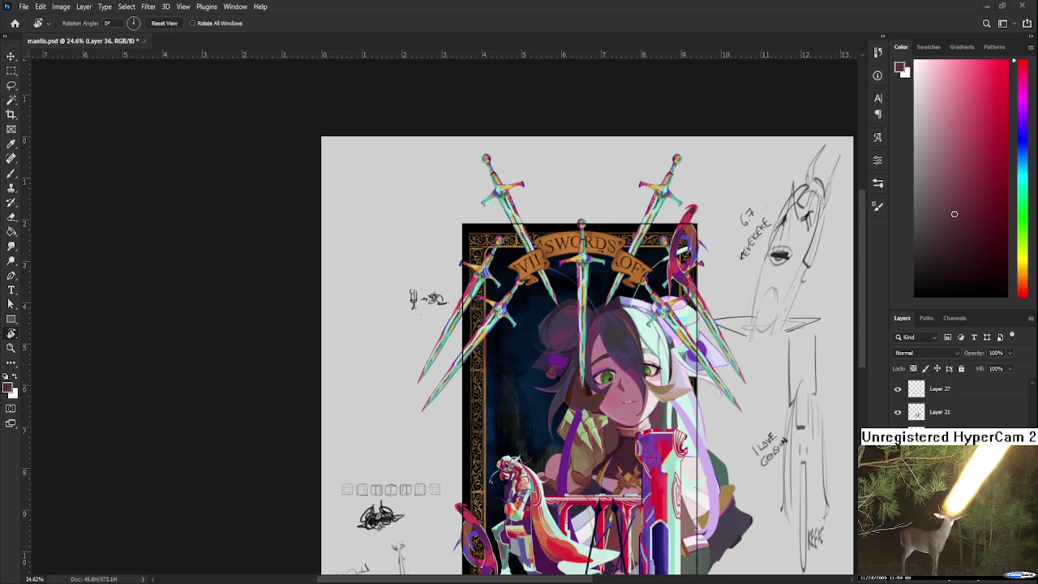
scroll(543, 377, "up", 2)
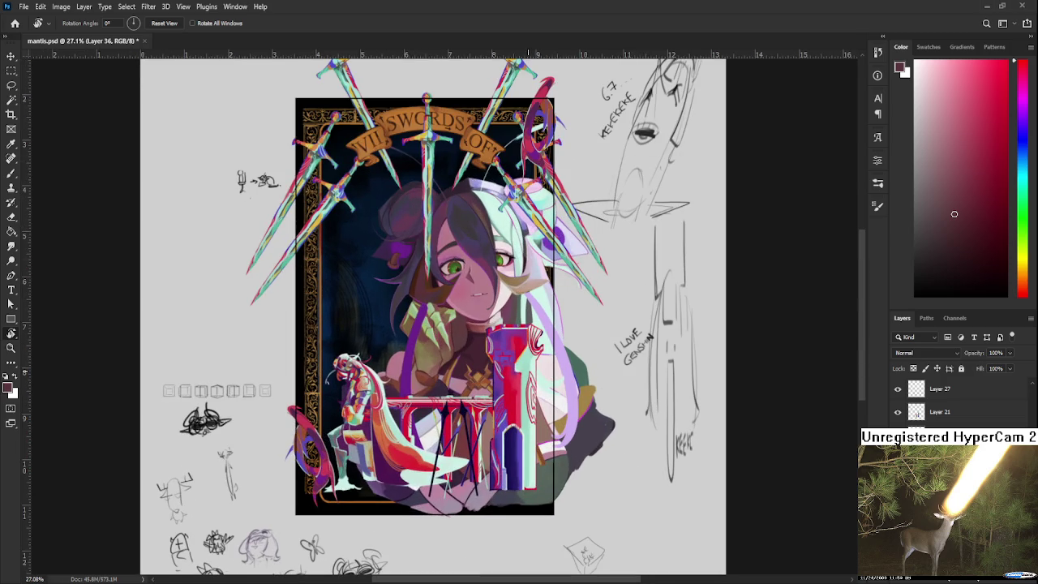
scroll(543, 377, "up", 1)
scroll(551, 389, "up", 2)
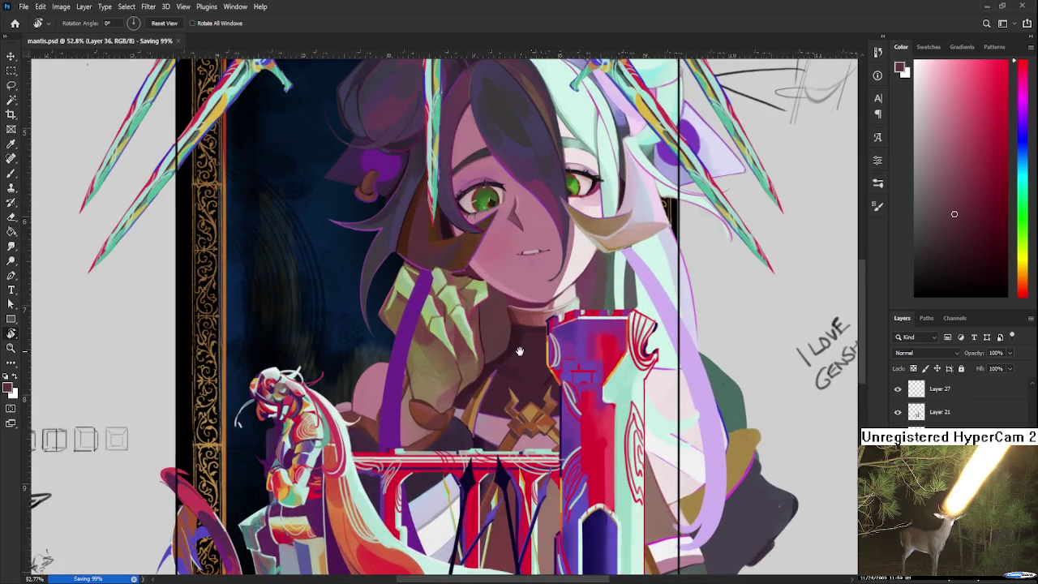
scroll(566, 413, "up", 1)
scroll(565, 413, "down", 2)
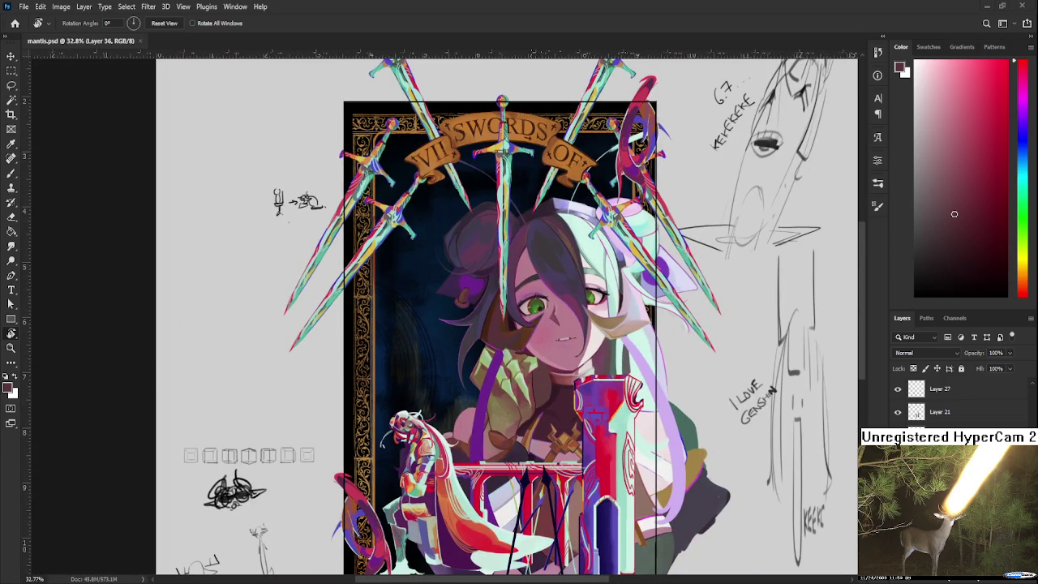
scroll(565, 413, "up", 1)
scroll(565, 413, "down", 2)
scroll(566, 413, "down", 1)
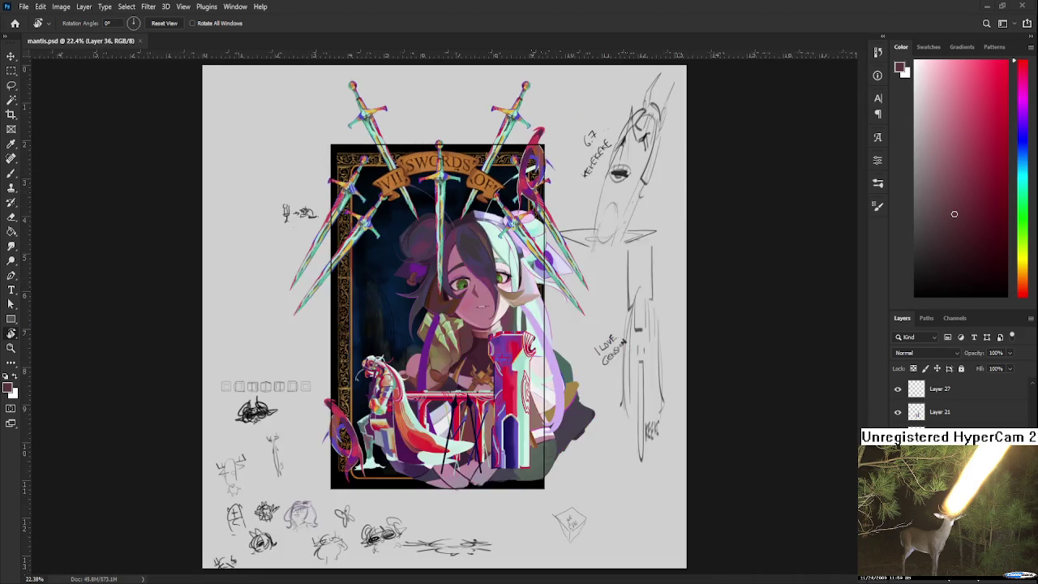
scroll(565, 414, "up", 2)
left_click_drag(472, 324, 485, 340)
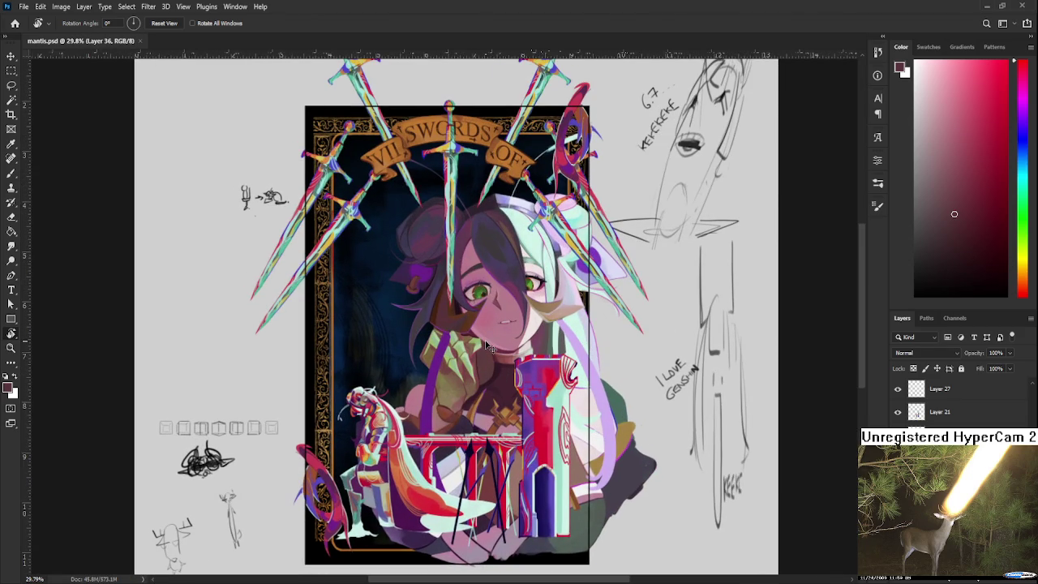
scroll(467, 331, "down", 1)
scroll(467, 331, "down", 2)
scroll(467, 331, "up", 2)
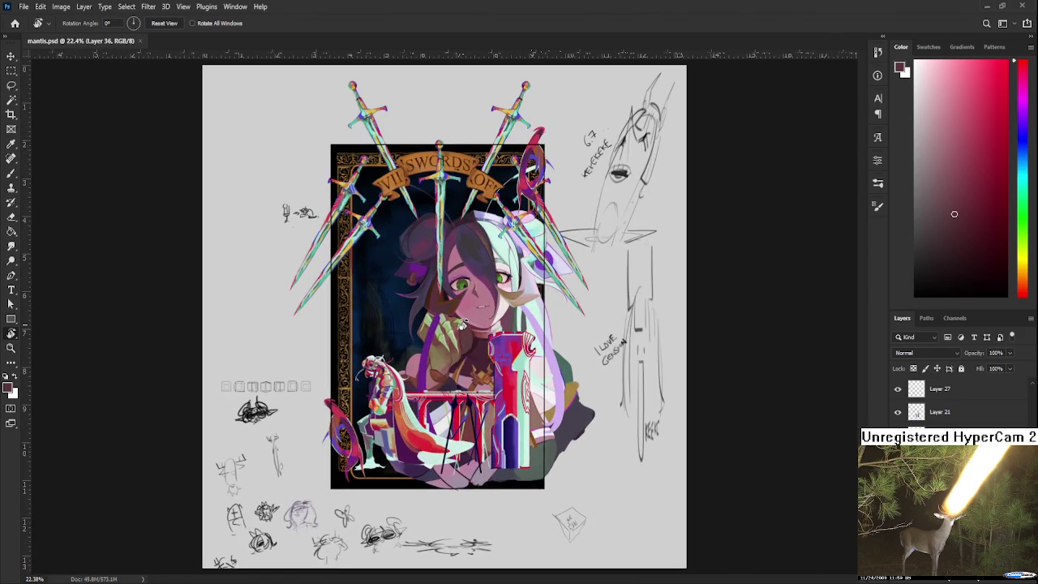